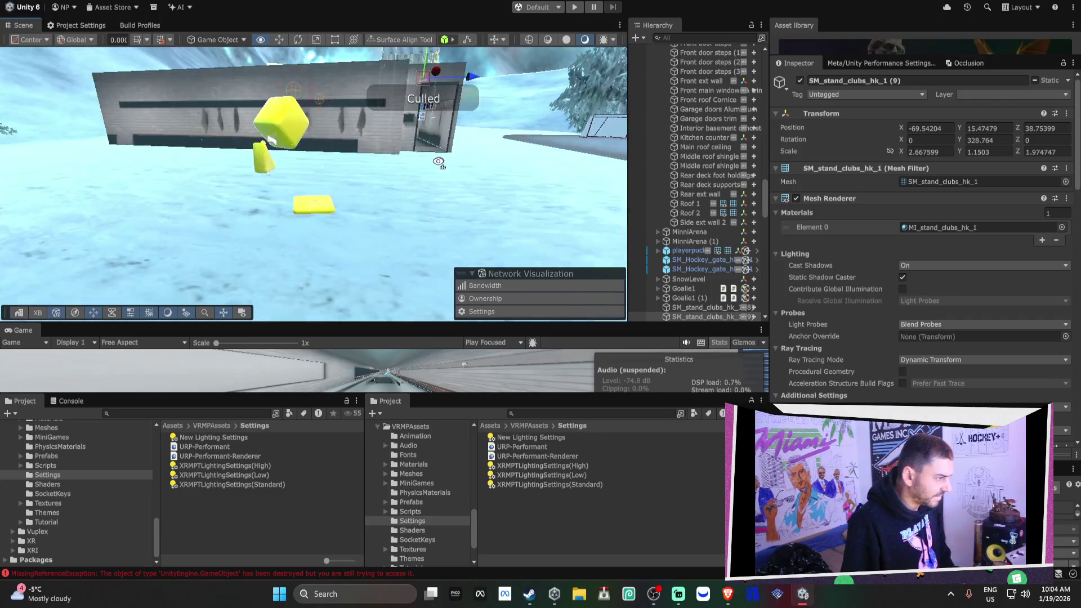
key(w)
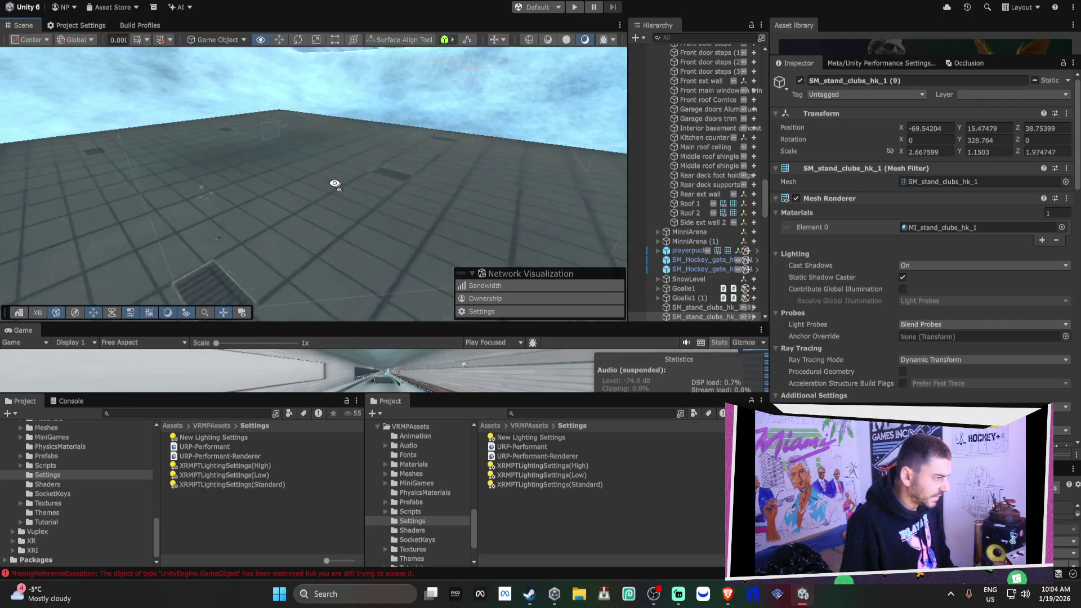
Step: Fly the scene camera toward the arena building and along the locker-room bench, then show Project Settings' Graphics page
mouse_move(387, 156)
mouse_down()
mouse_move(411, 149)
mouse_move(377, 146)
mouse_up()
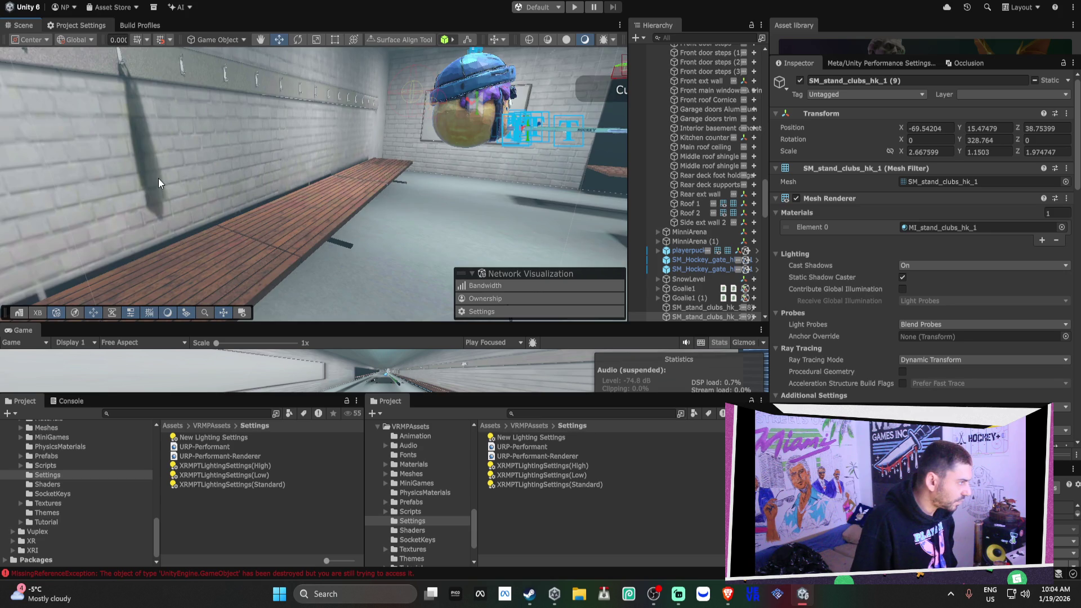
click(59, 27)
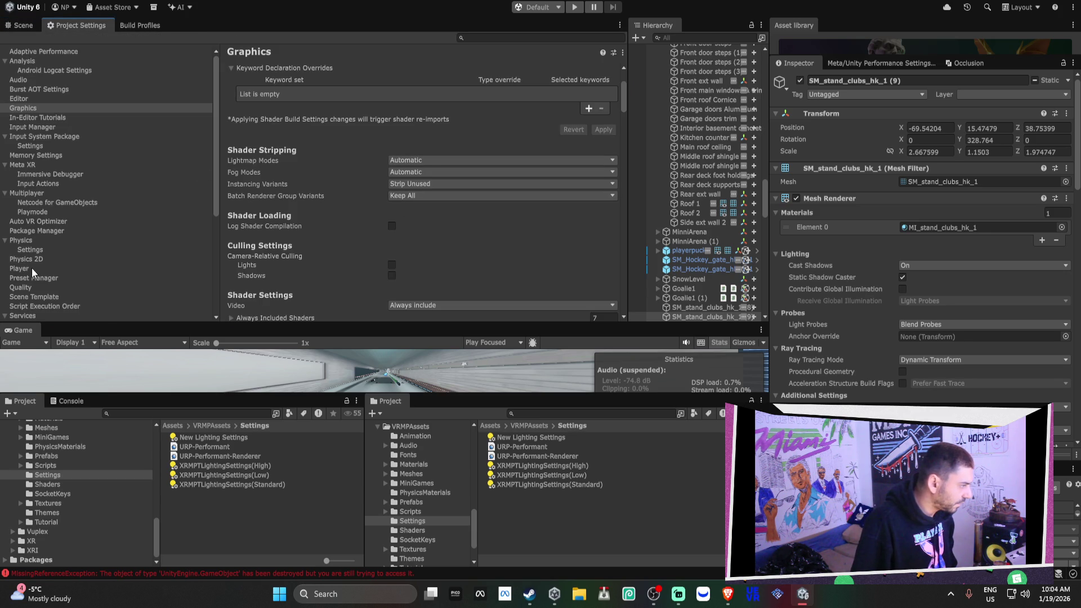
Step: In Player Publishing Settings, load MiniSticksVRPasswordfd.keystore from the Desktop as the custom keystore
click(34, 269)
scroll(355, 220, down, 15)
scroll(365, 201, down, 10)
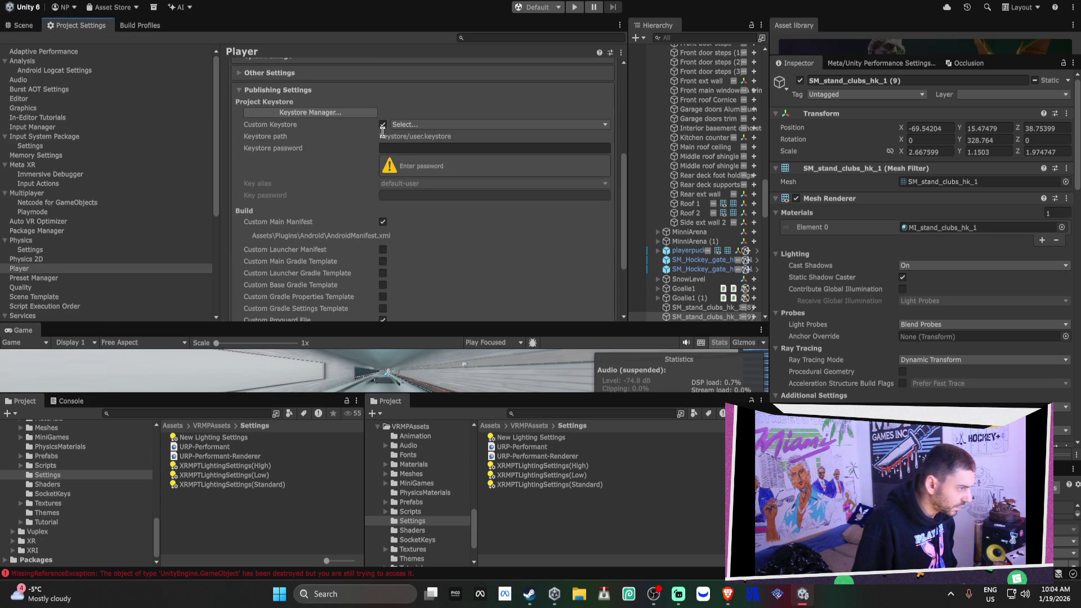
click(405, 125)
click(411, 138)
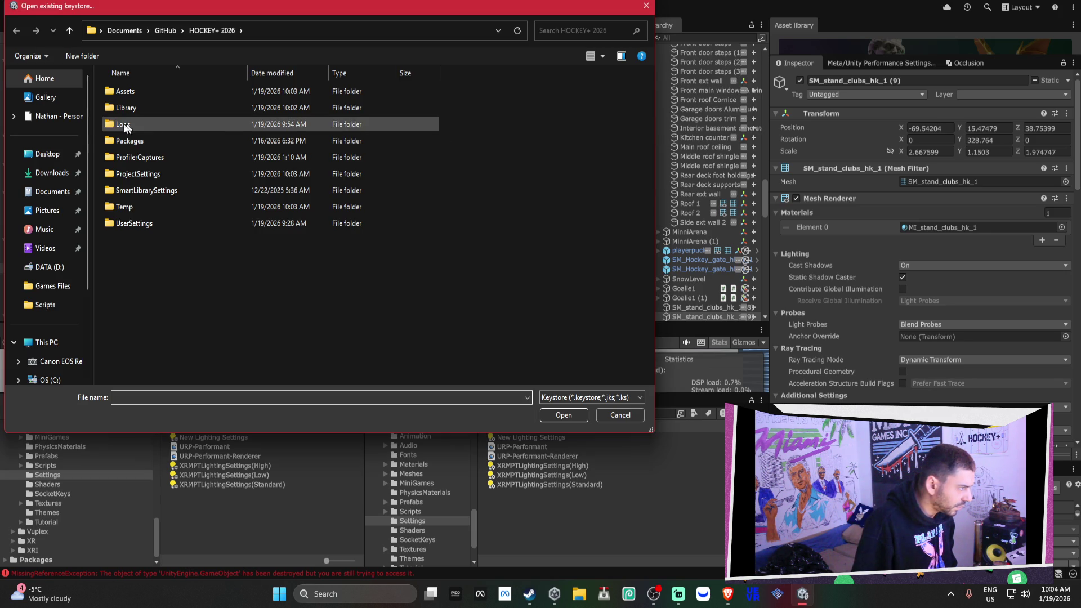
click(47, 153)
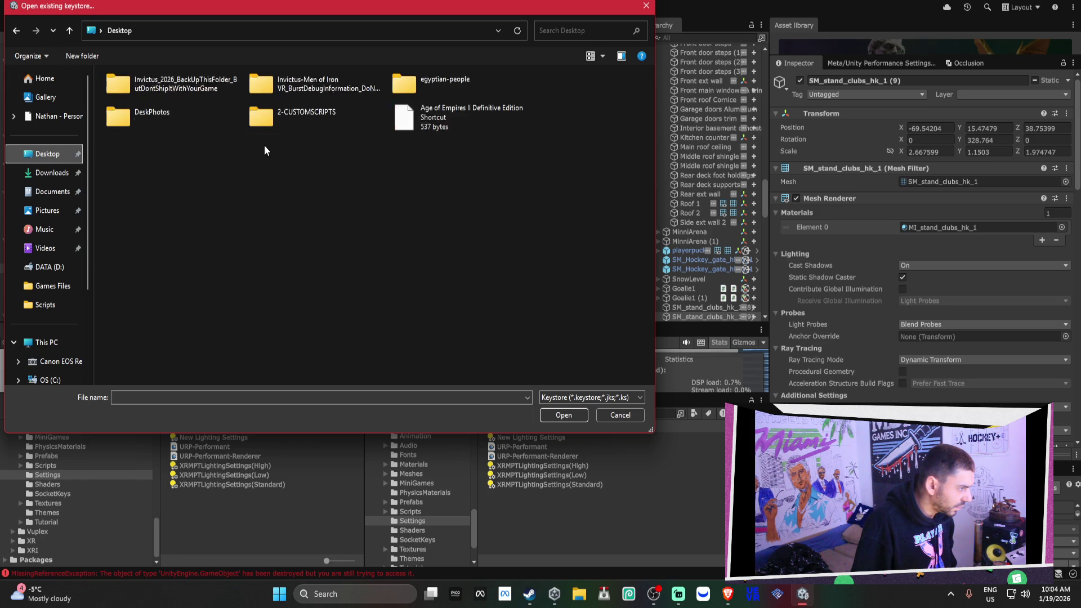
double_click(378, 216)
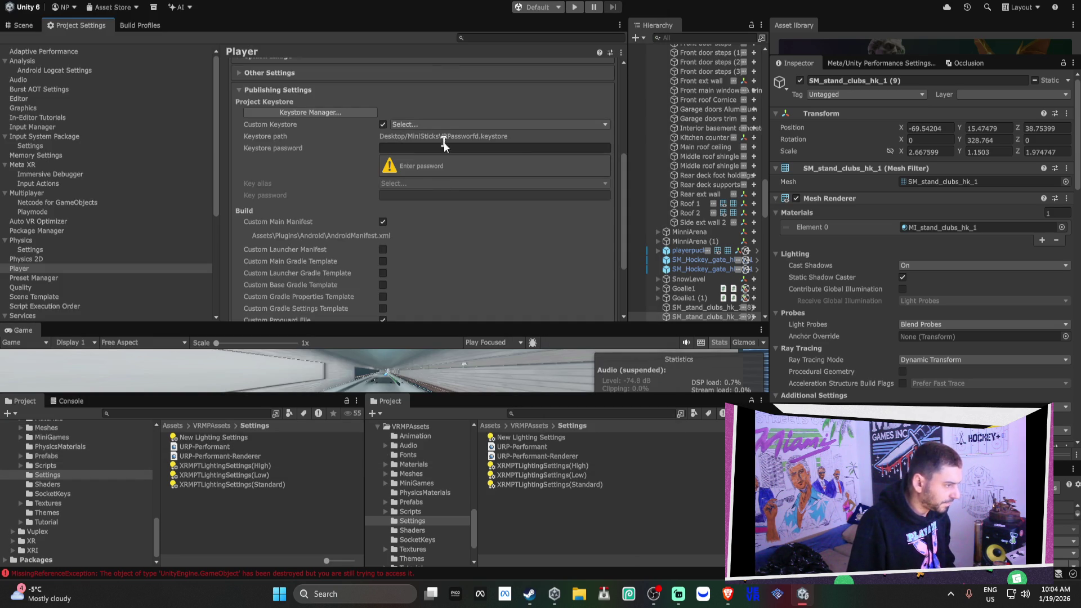
click(442, 147)
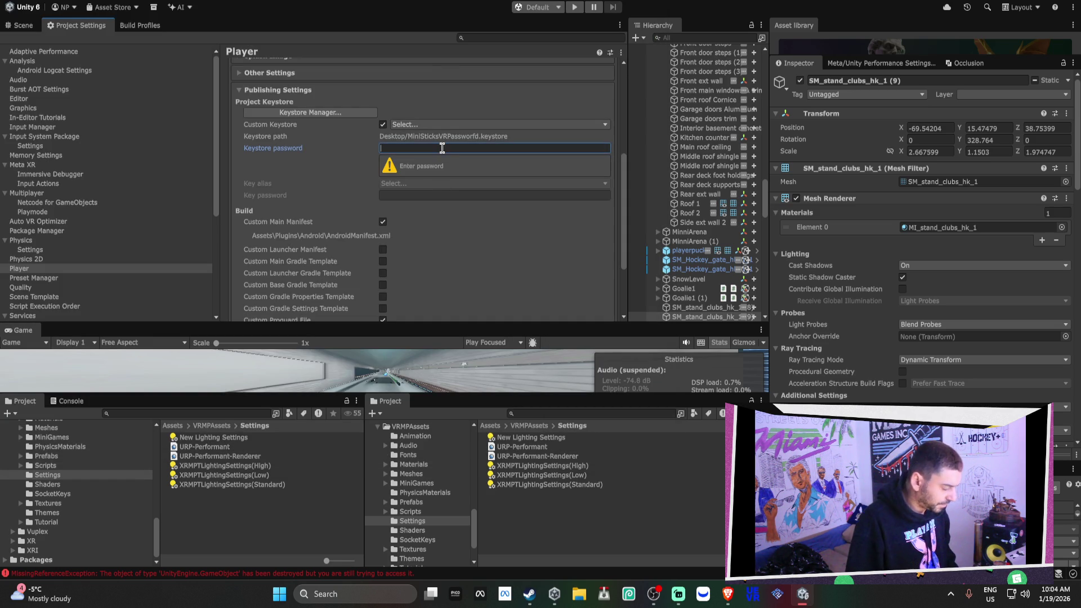
Step: Enter the keystore password, then try pasting a password into the field instead
text(a*******)
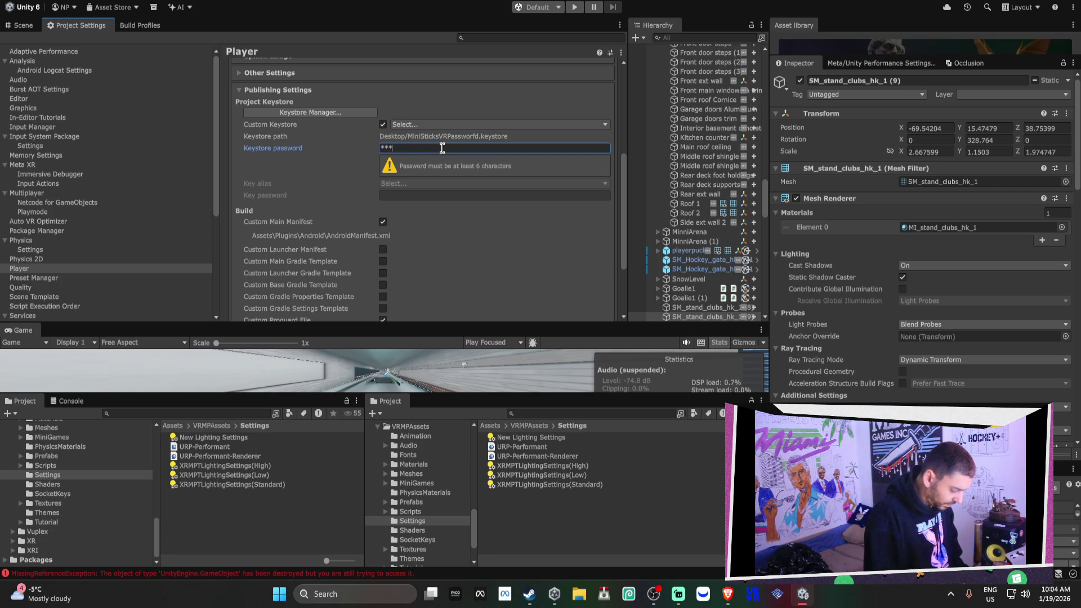
key(Tab)
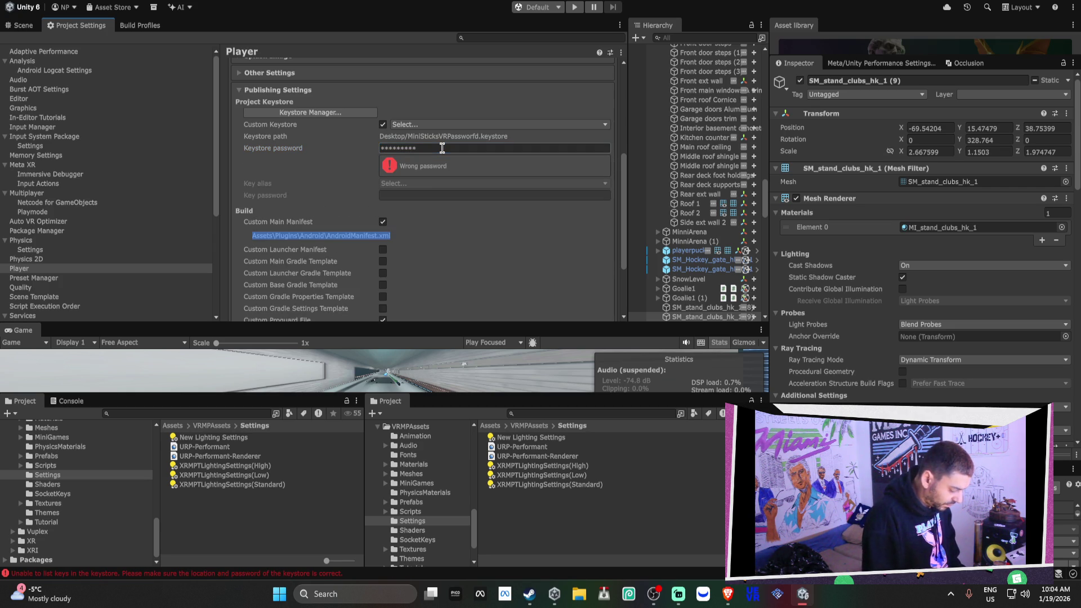
right_click(442, 147)
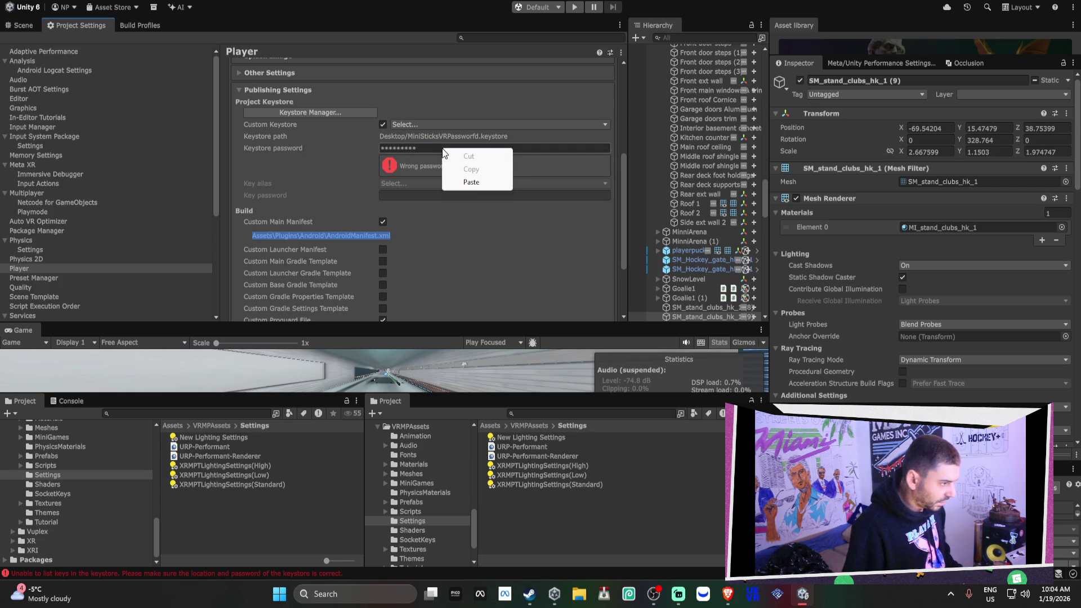
key(Escape)
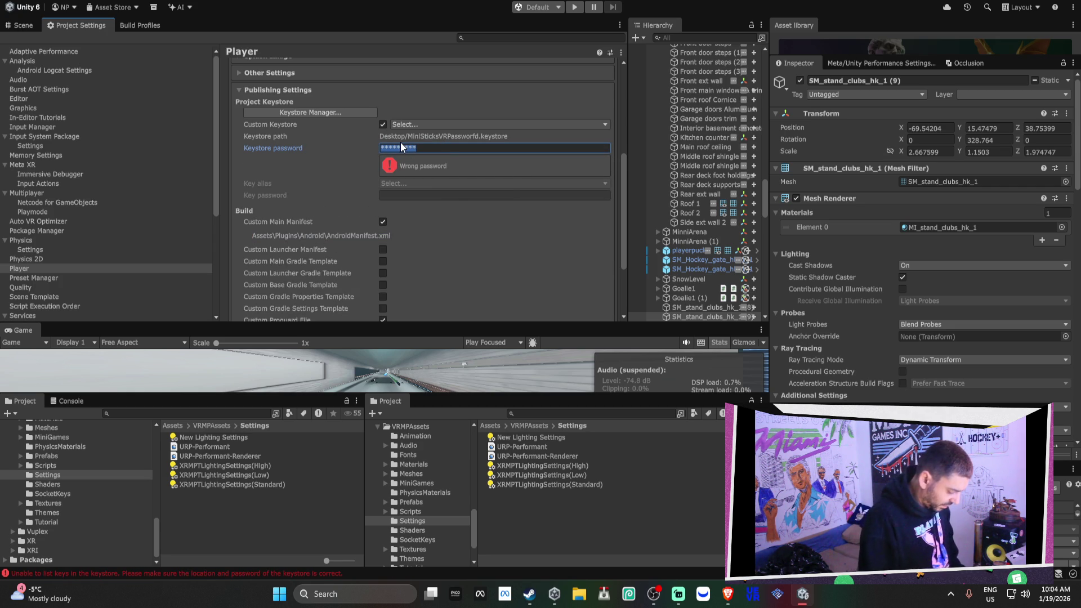
key(ctrl+v)
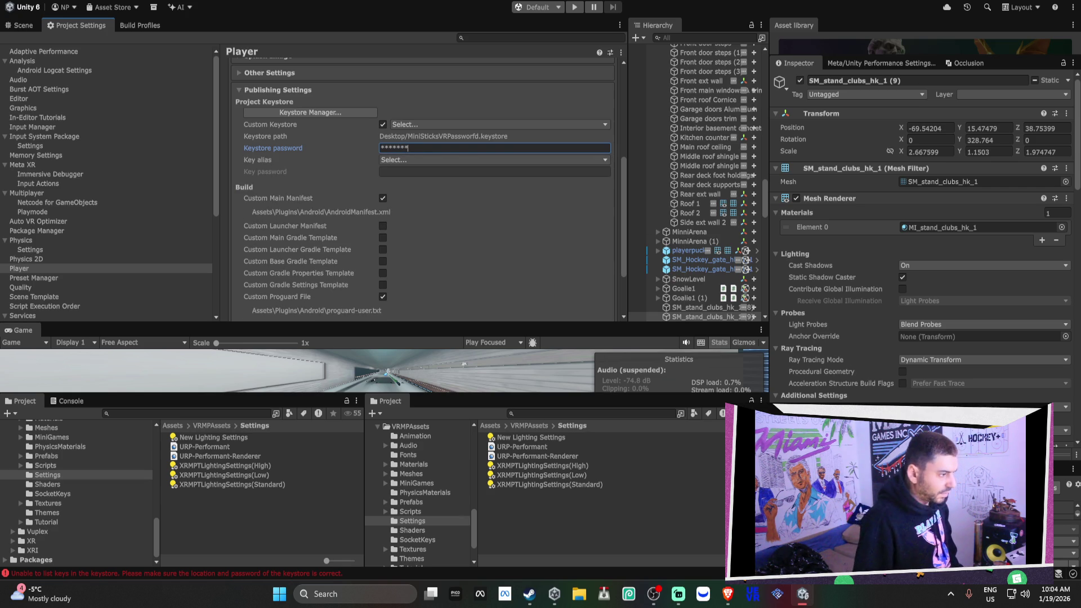
Step: Retype the keystore password twice with different attempts
double_click(419, 147)
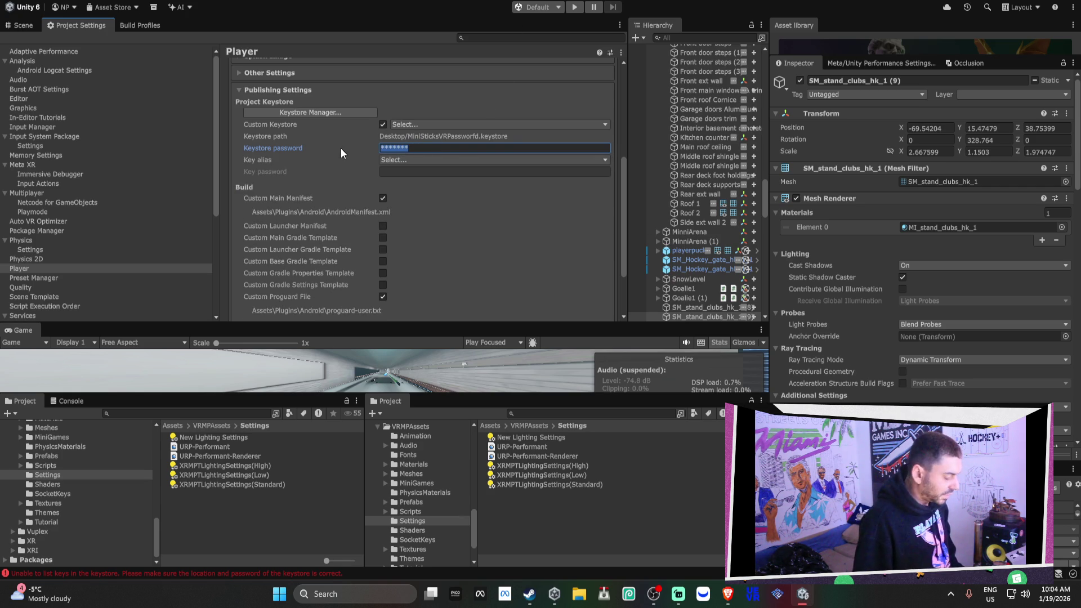
text(*********)
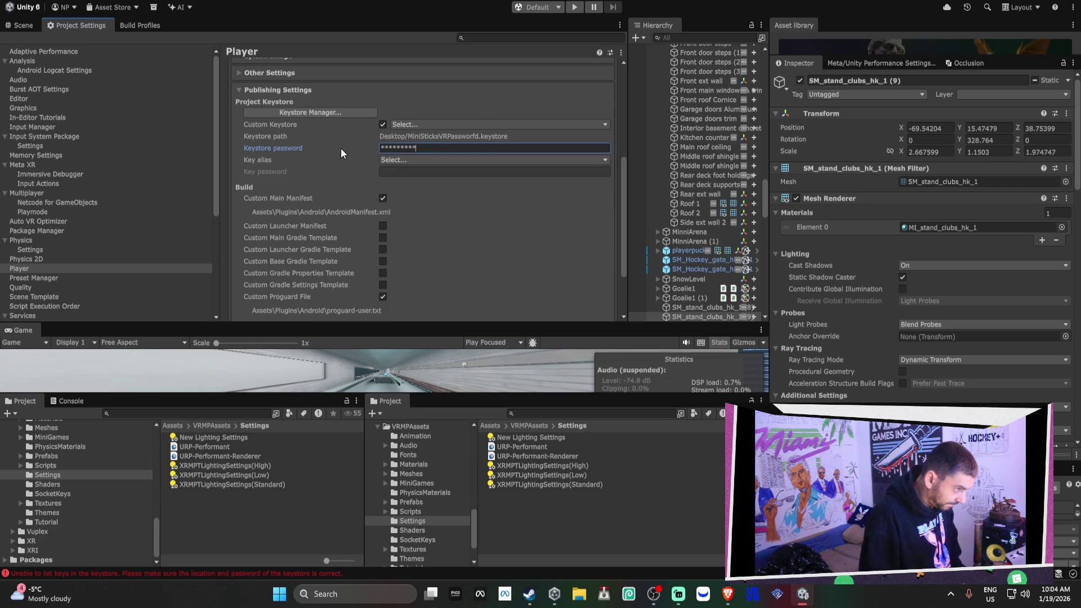
key(Tab)
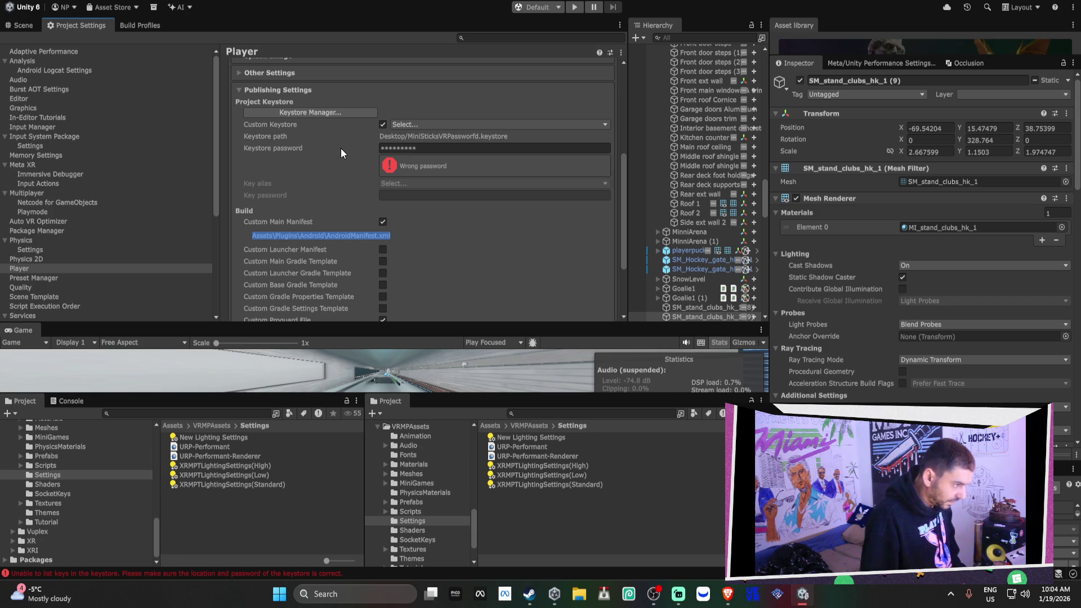
double_click(426, 149)
text(********)
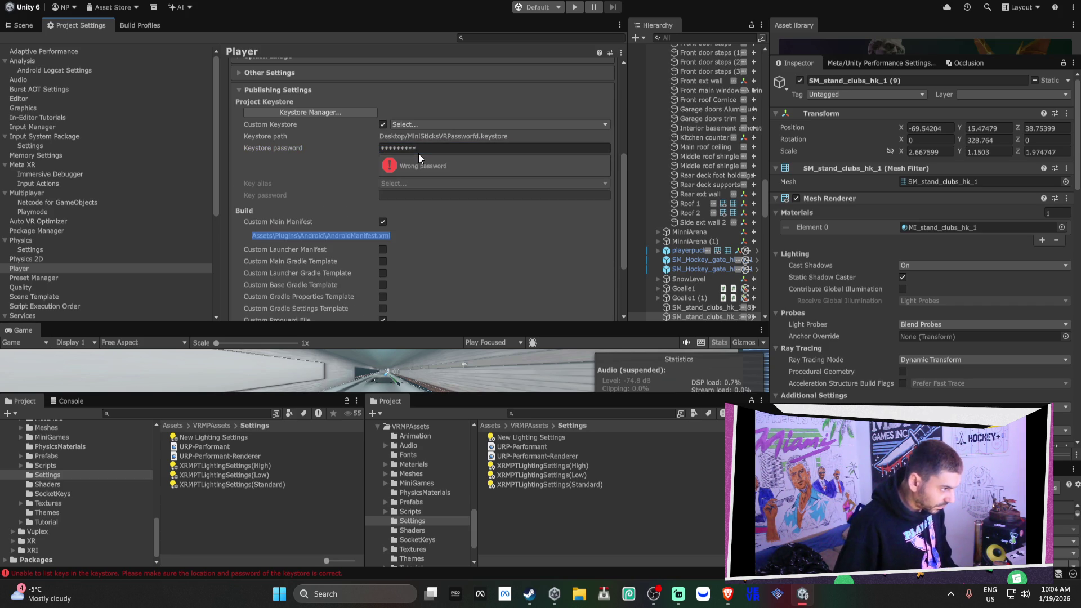
double_click(440, 151)
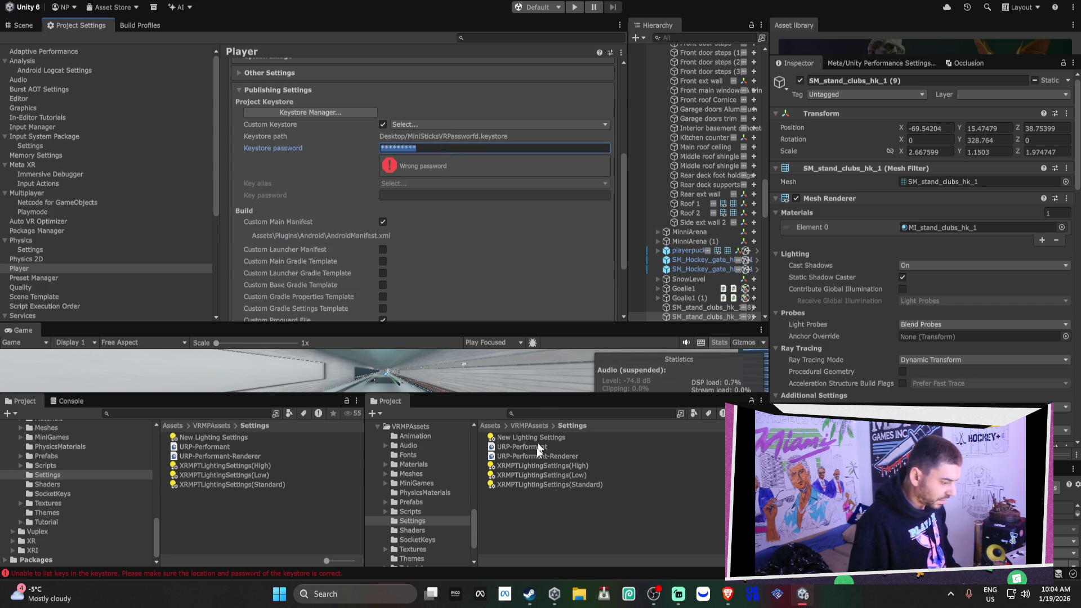
Step: Test typing in the Windows search panel, then return to Unity and commit the password entry
click(370, 589)
key(BackSpace)
key(BackSpace)
key(BackSpace)
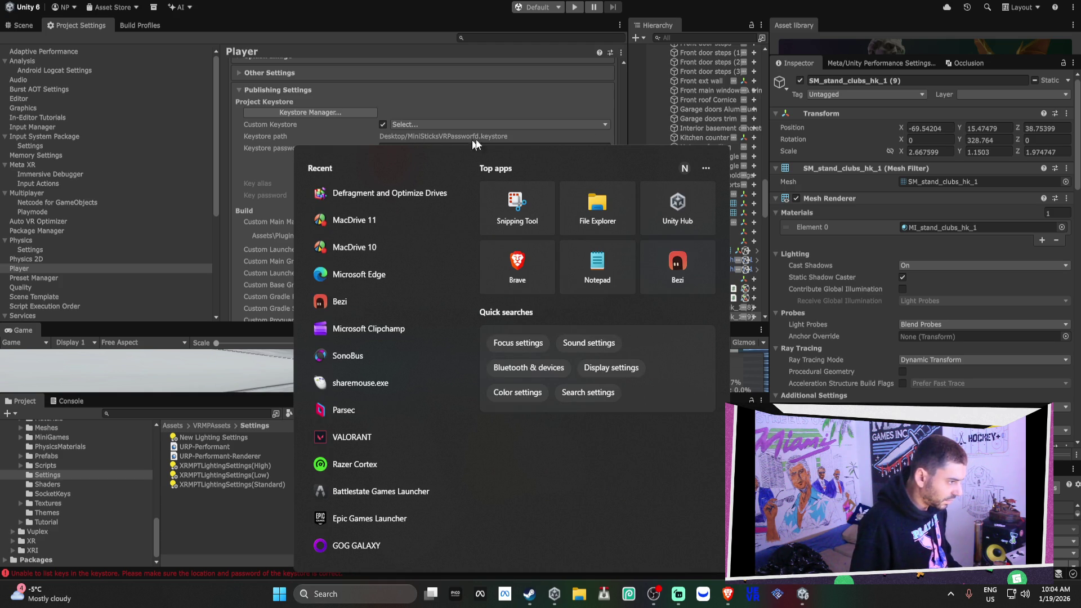
key(Escape)
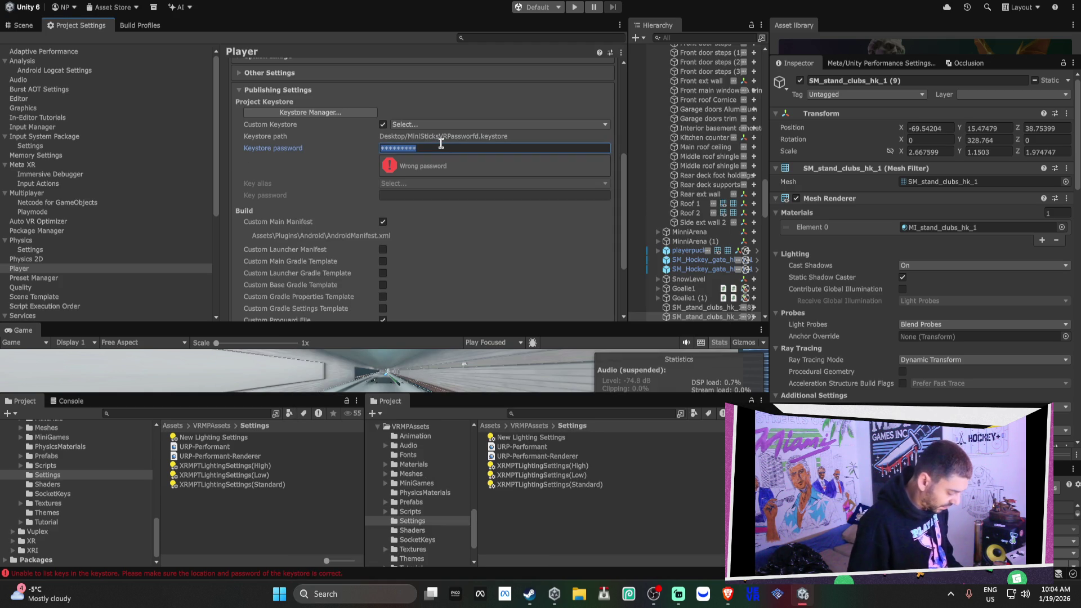
key(Tab)
key(Tab)
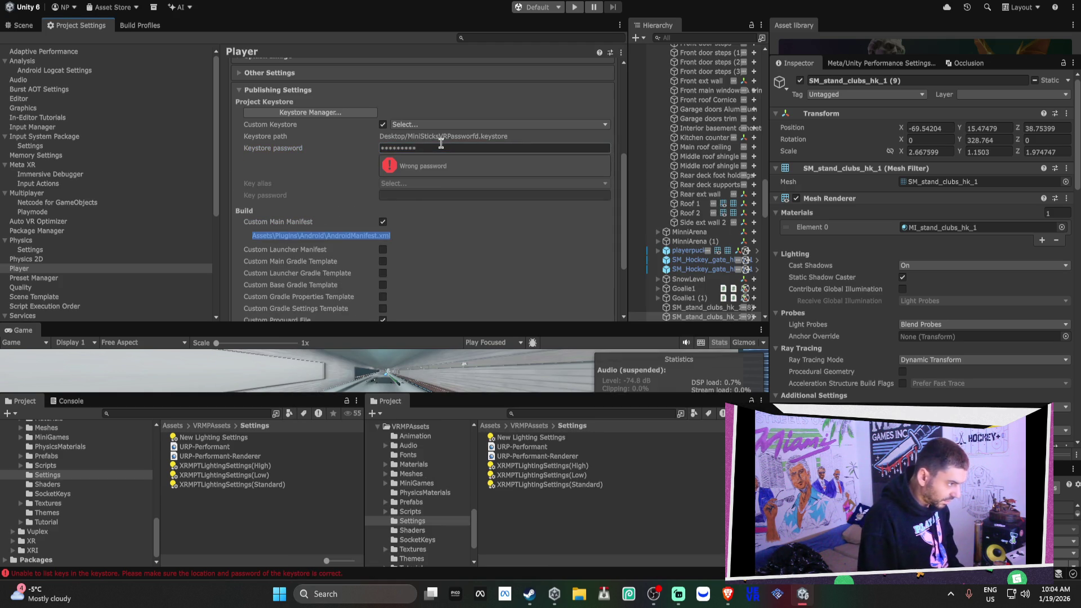
Step: Try a numeric keystore password, then toggle Custom Keystore off and back on
click(437, 149)
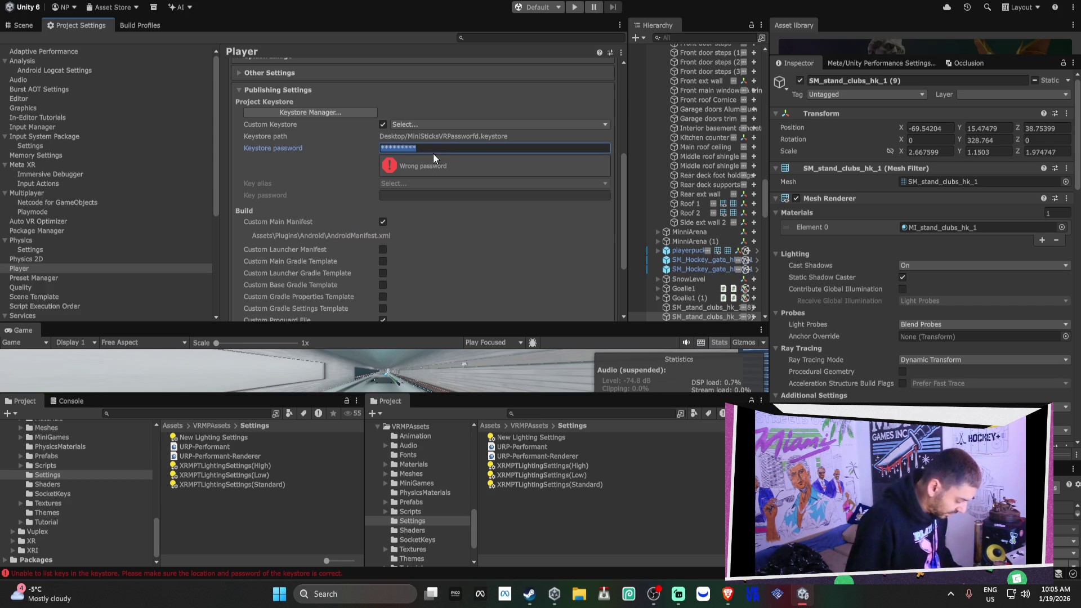
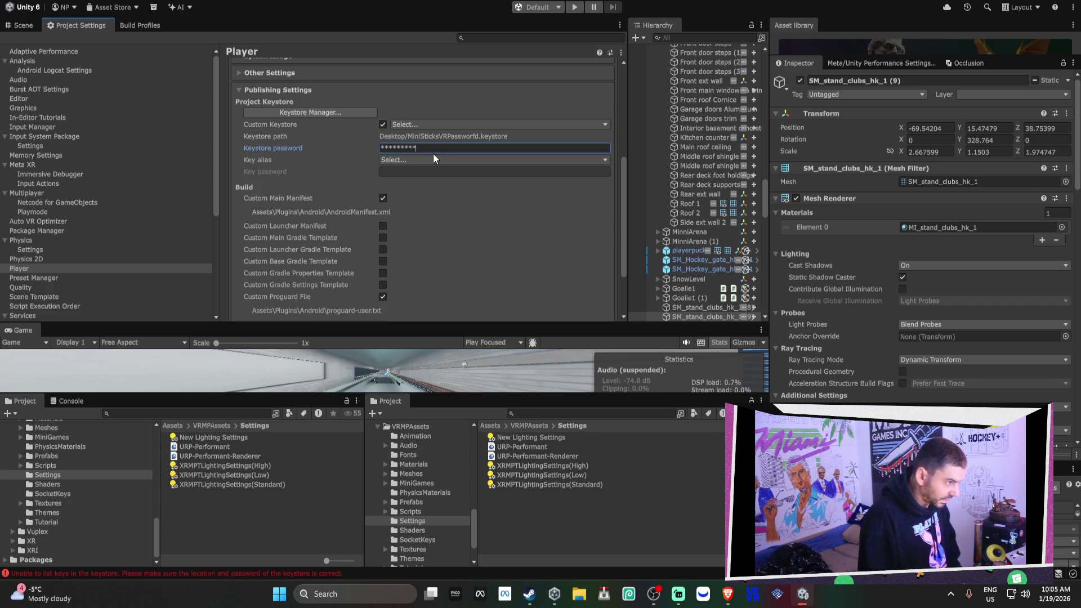
key(Tab)
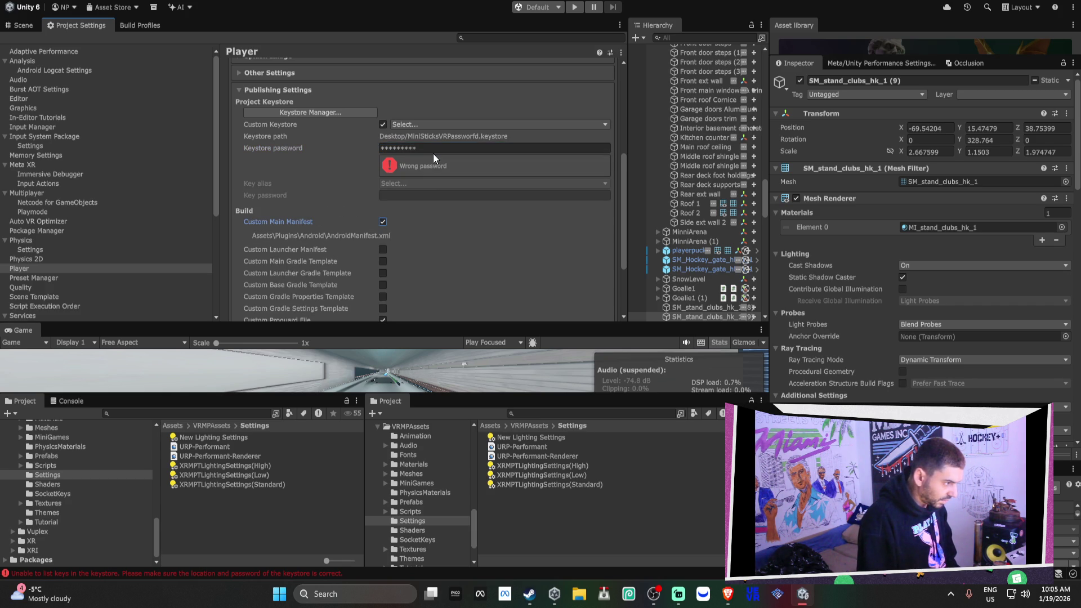
click(384, 126)
click(384, 126)
Step: Submit several more keystore password attempts, each rejected, then browse for the keystore file again
click(417, 147)
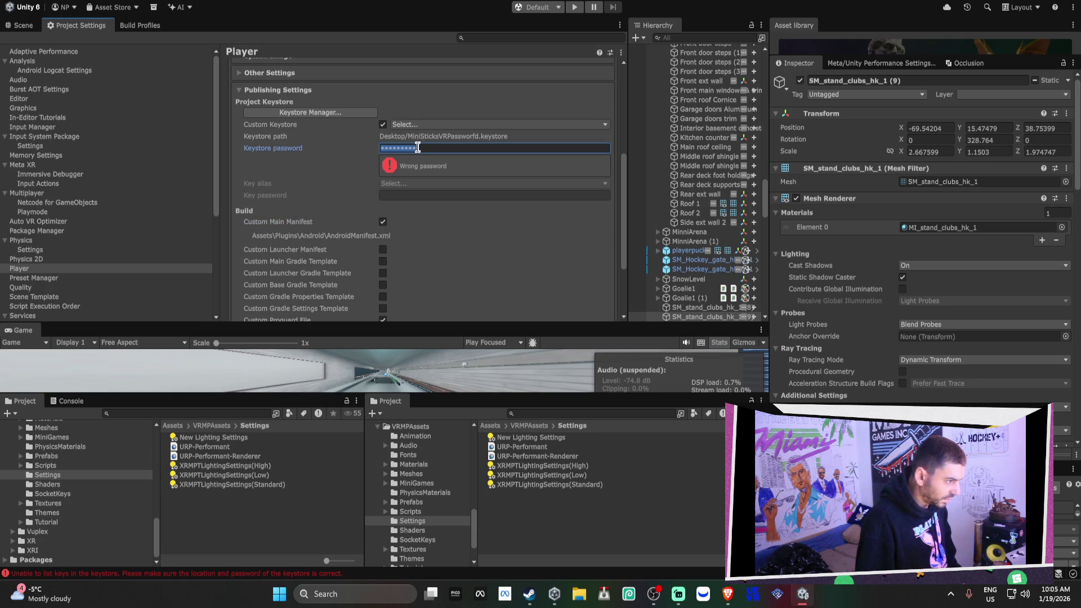
text(*********)
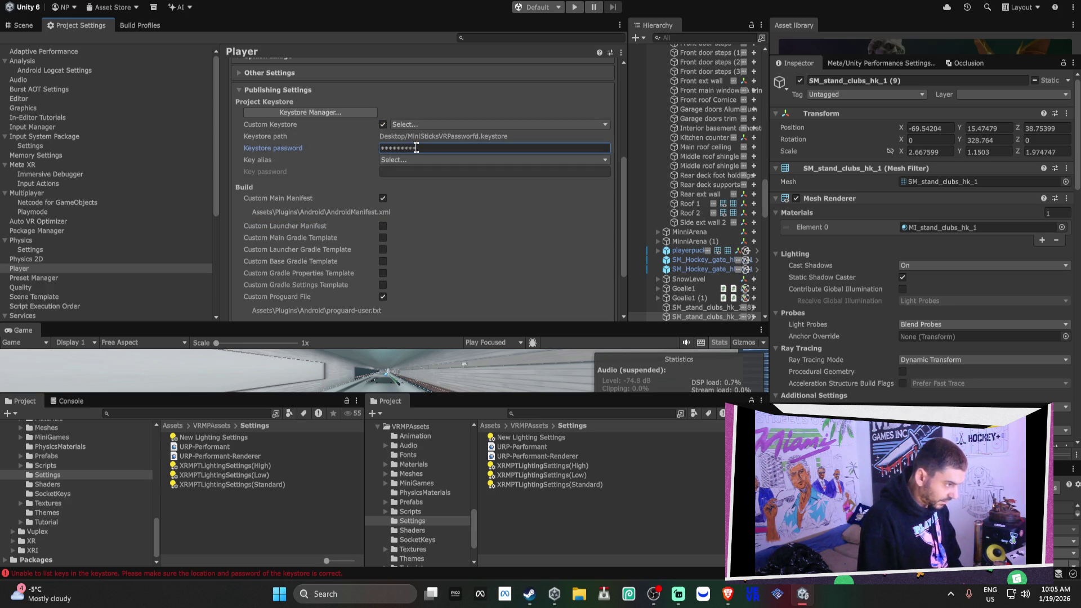
key(Tab)
click(416, 148)
text(********)
key(Tab)
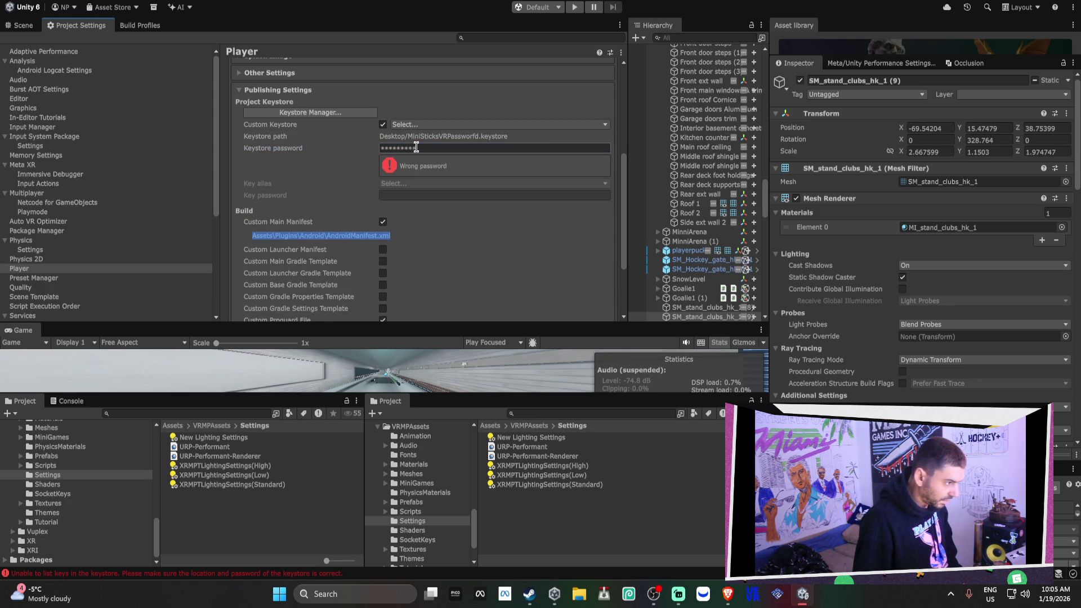
click(416, 148)
text(*********)
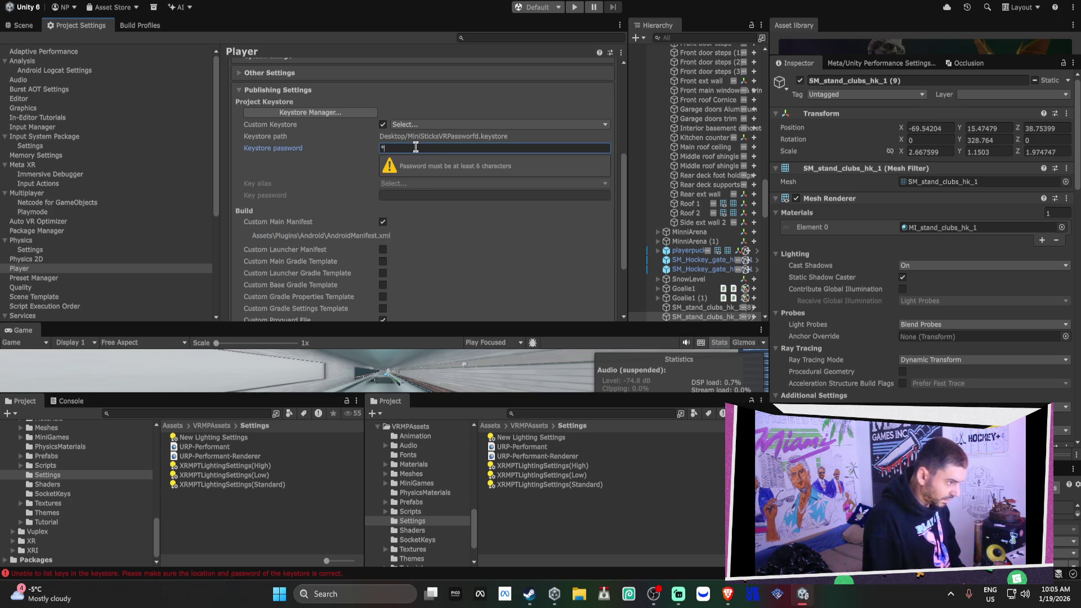
text(*)
key(Return)
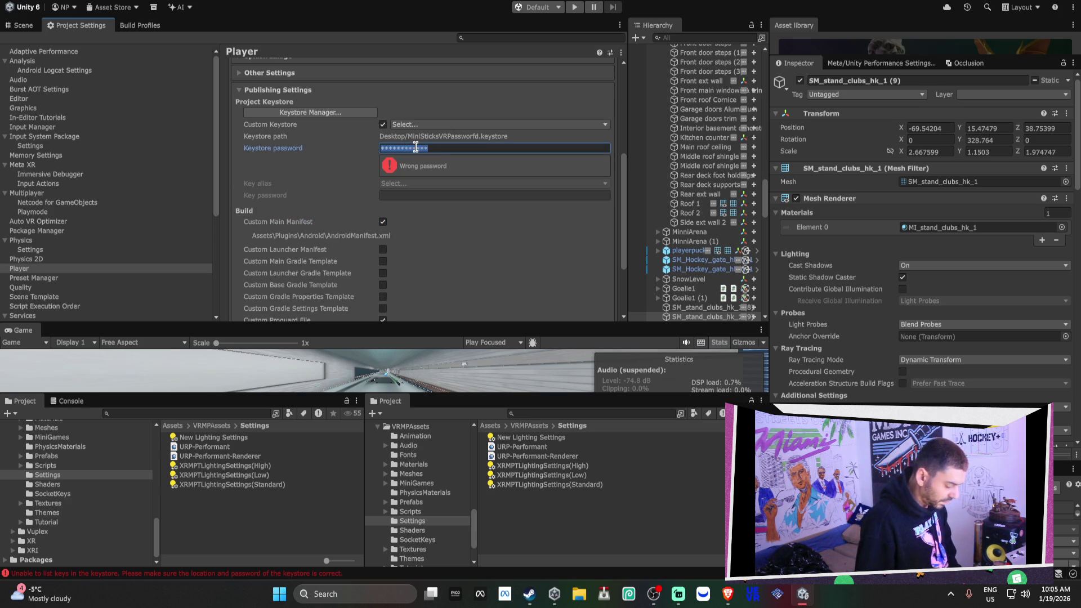
text(*********)
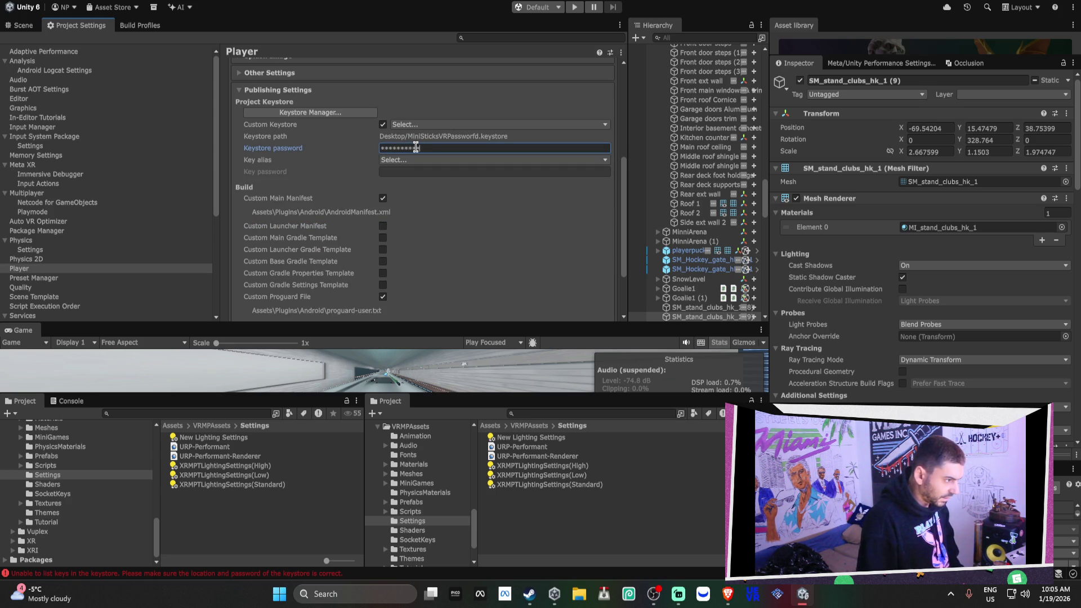
key(Return)
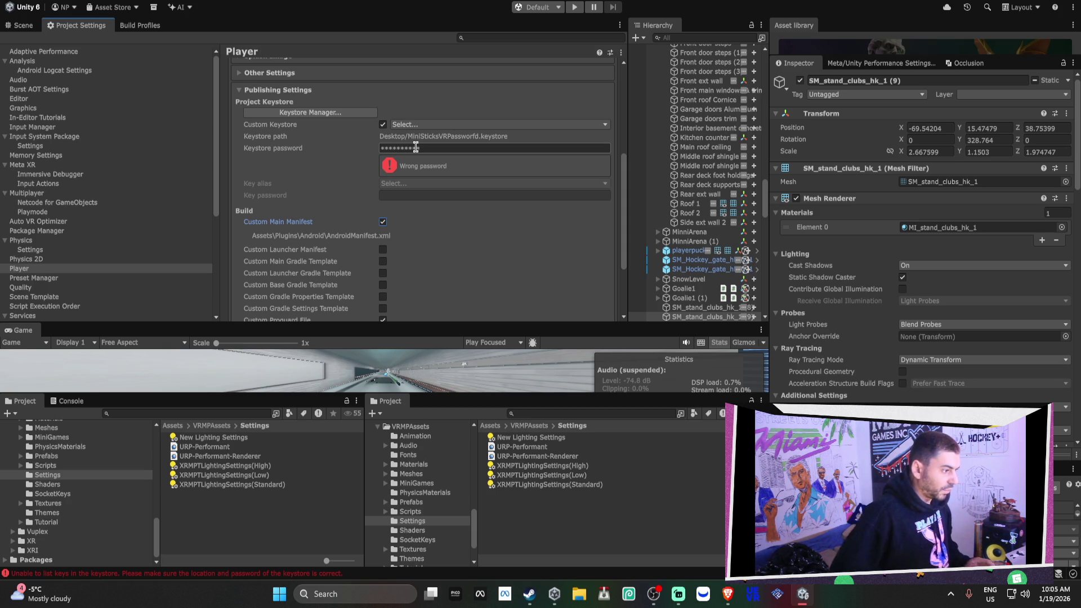
click(437, 124)
click(454, 142)
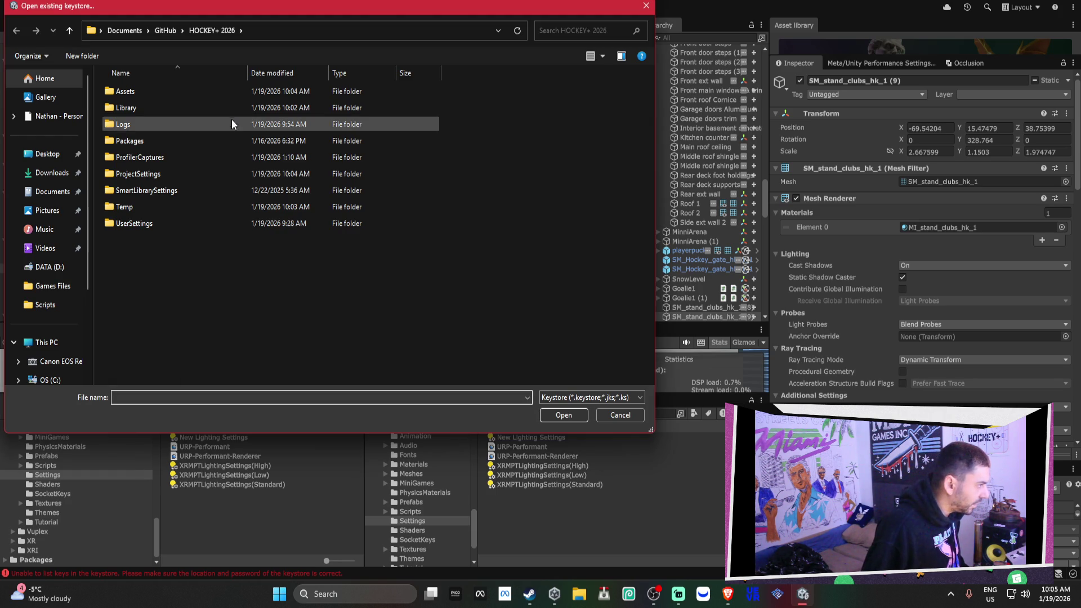
Step: Load MiniSticksVRPasswordf.keystore from MDRNHDD (E:) > MINISTICKSUnity and type its password
scroll(65, 284, down, 3)
click(57, 320)
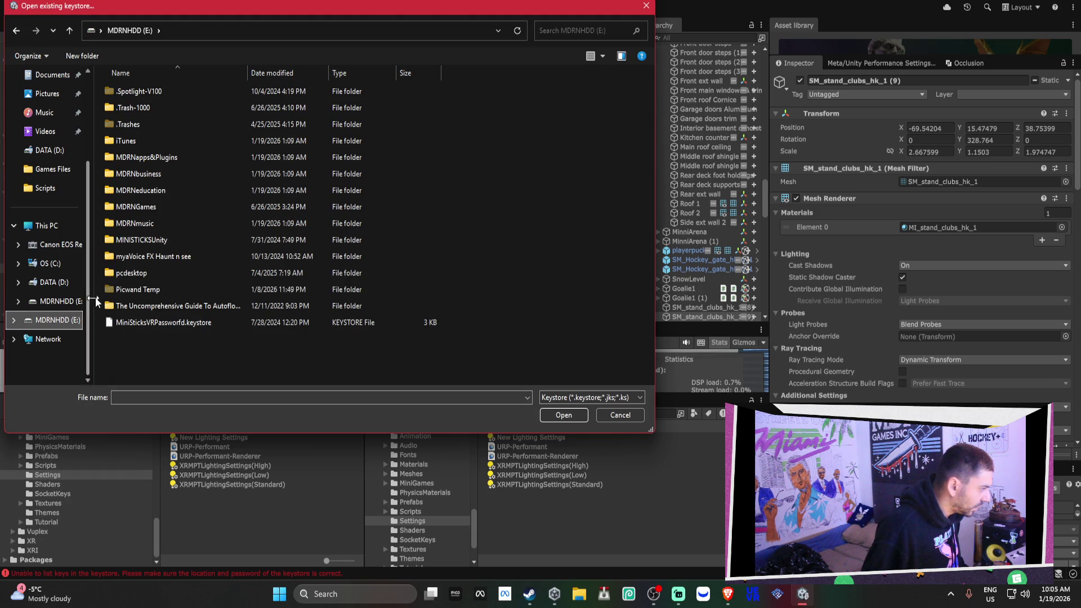
click(154, 240)
double_click(153, 240)
click(170, 223)
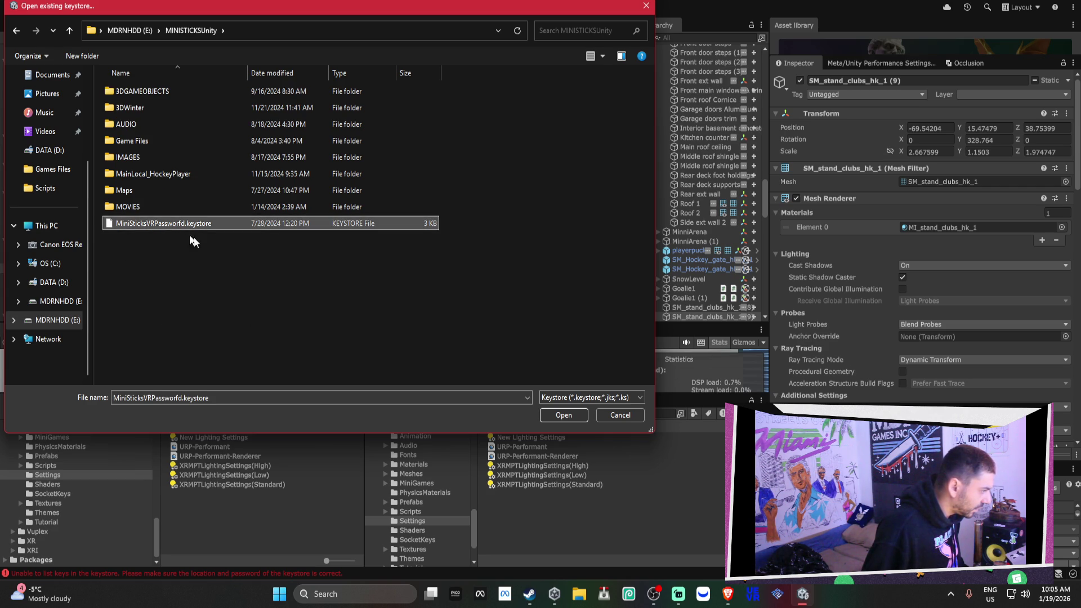
click(564, 415)
click(413, 148)
text(********)
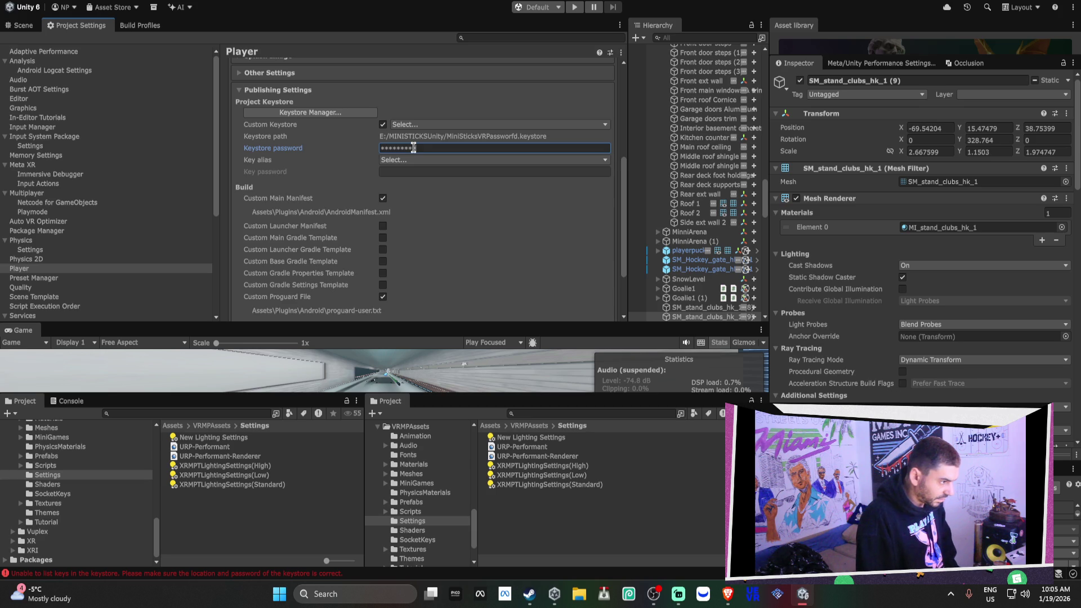
text(*)
Step: Confirm the password and retry two more keystore passwords, both rejected as wrong
key(Tab)
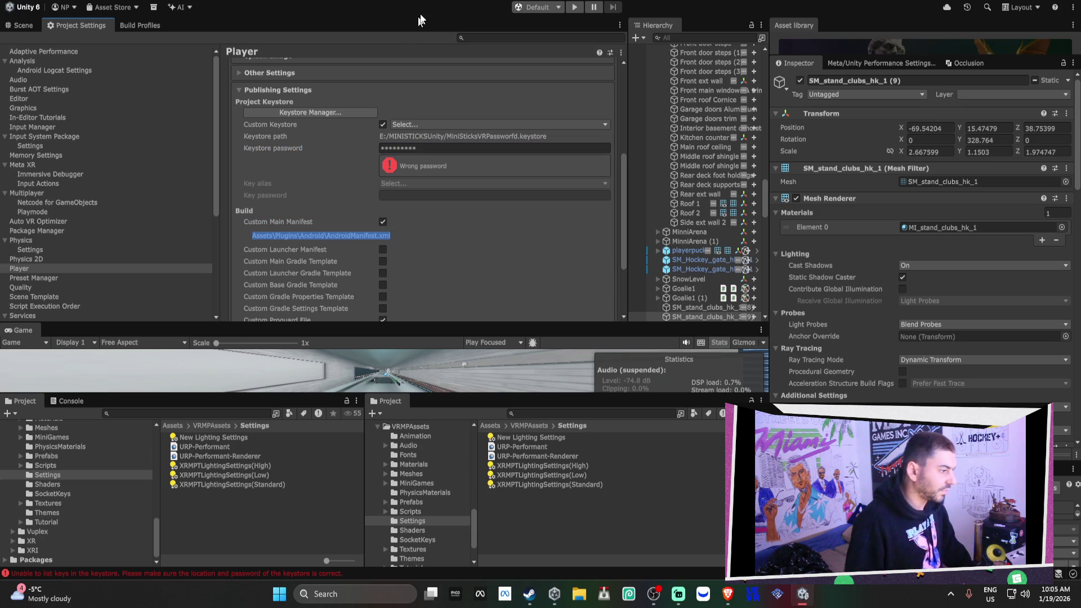
mouse_move(727, 597)
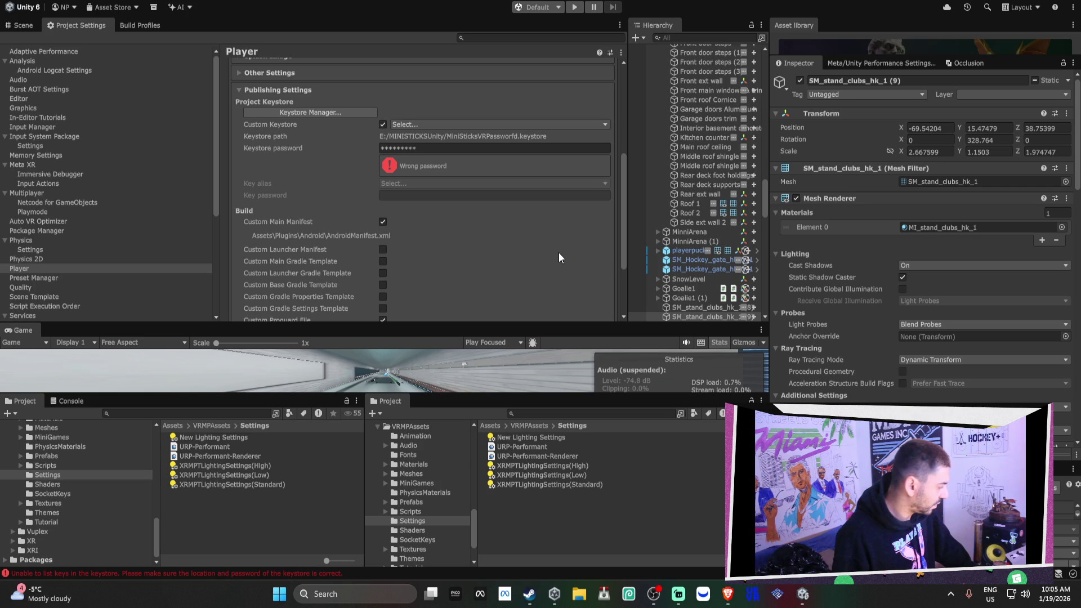
click(453, 148)
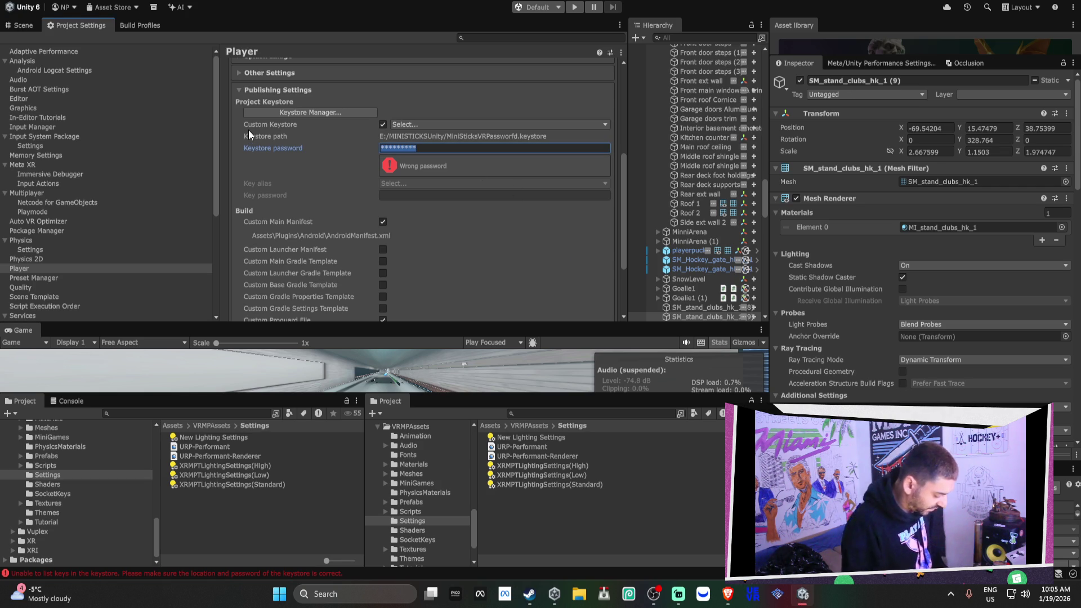
text(*********)
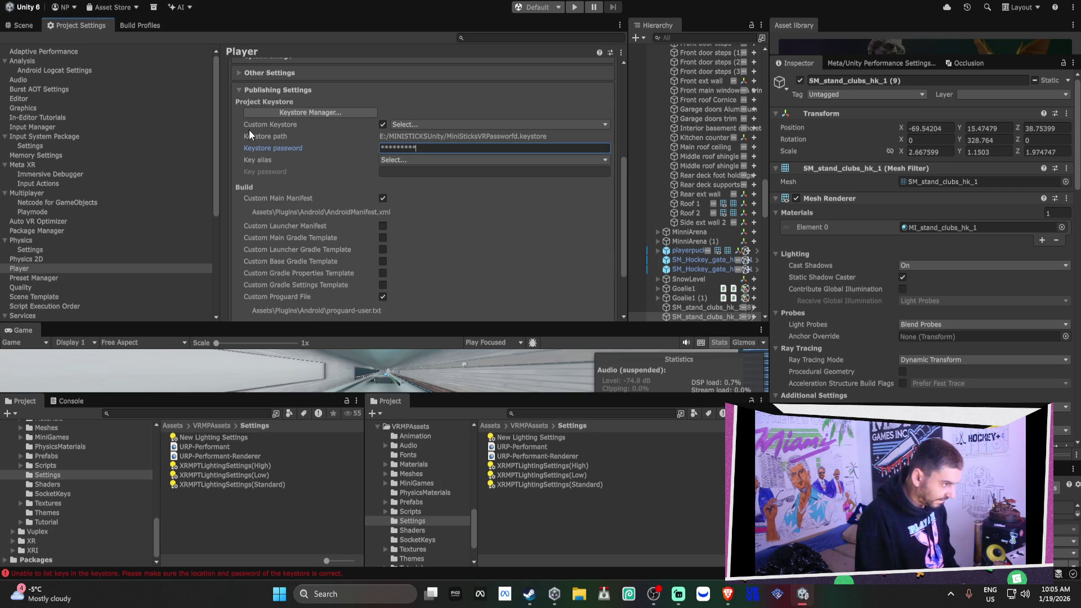
key(Tab)
click(448, 147)
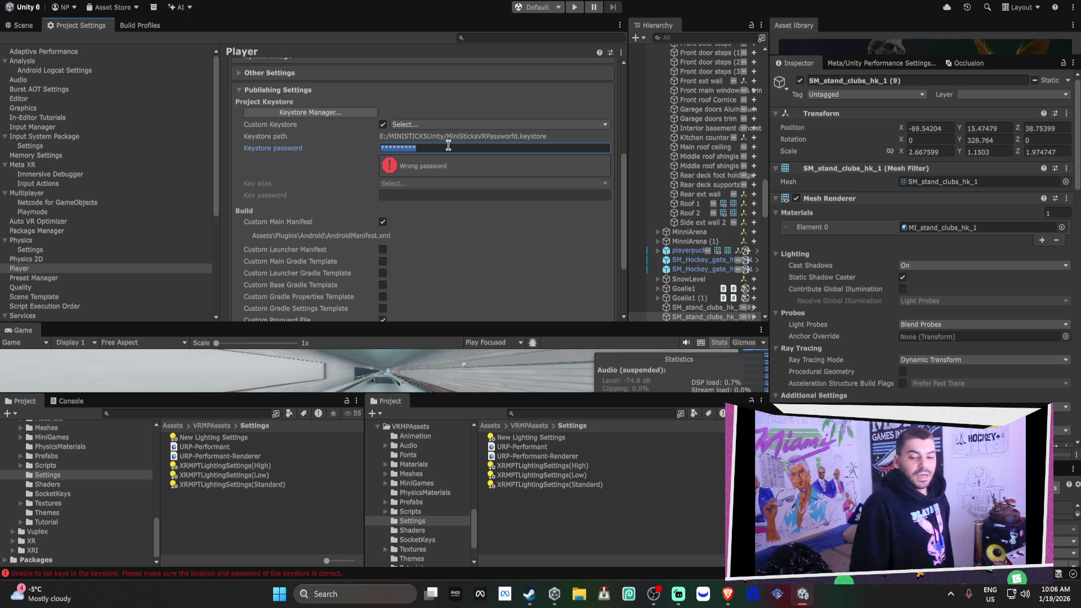
text(*******)
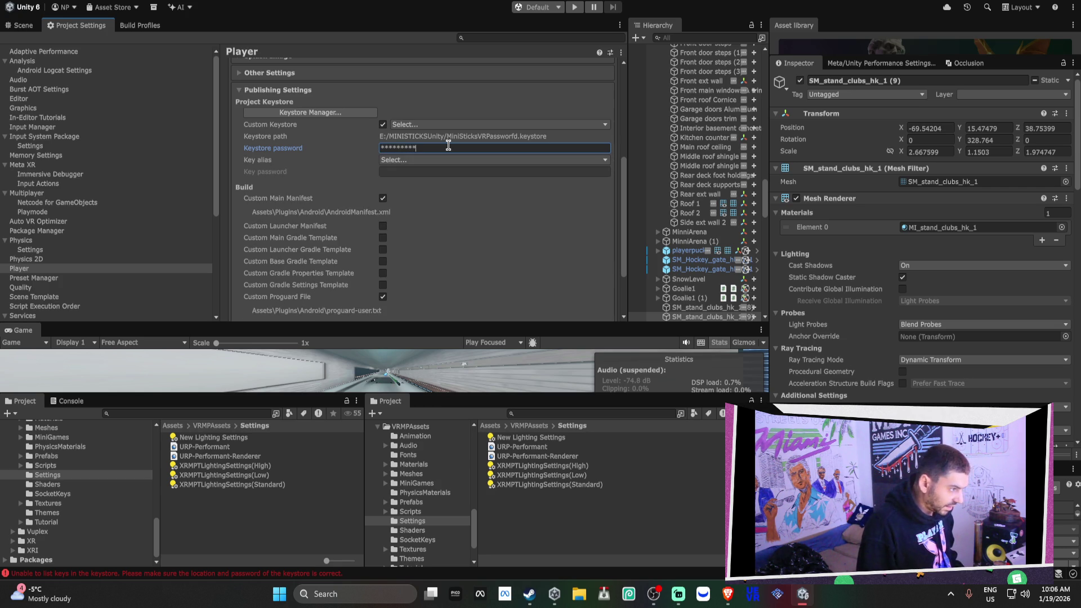
key(Tab)
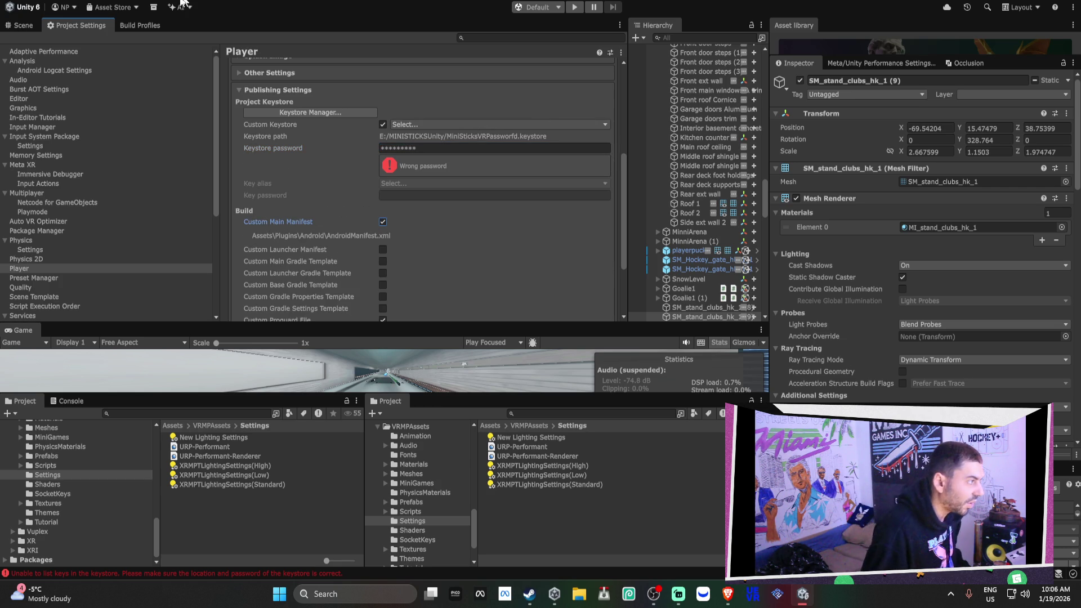
Step: Return to the Scene view and bring the YouTube browser window forward
click(32, 26)
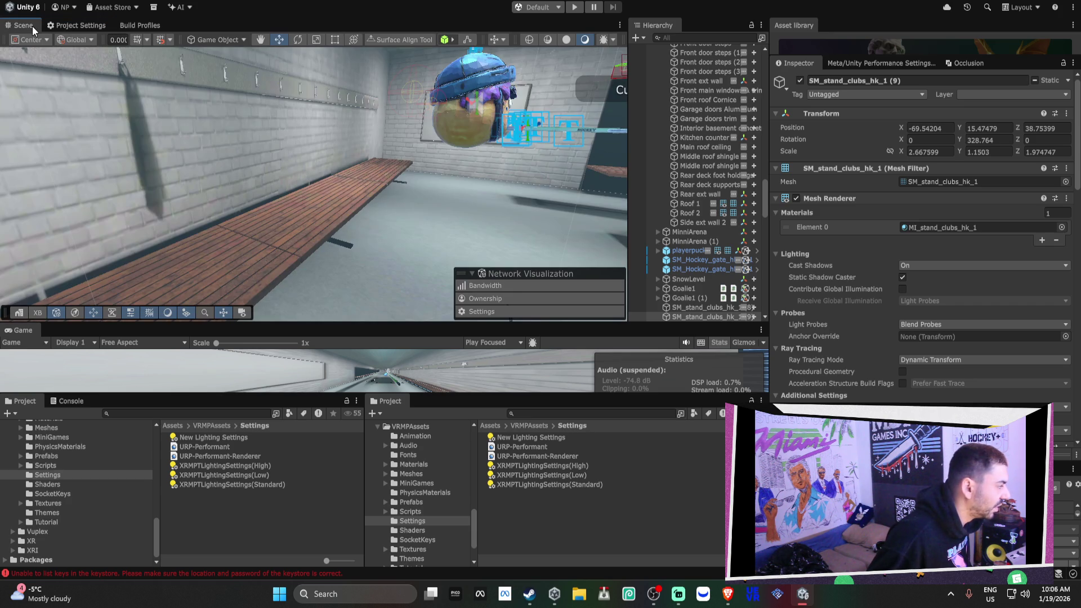
mouse_move(727, 594)
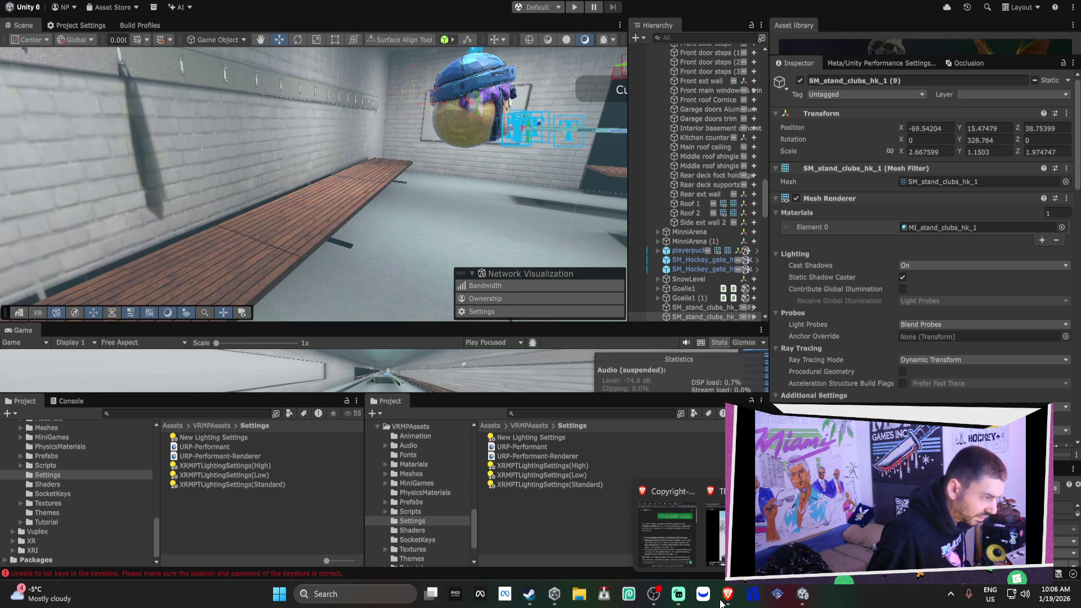
click(735, 530)
Step: Type a trial digit string over the YouTube search text, fixing mistyped digits, then return to Unity
click(480, 29)
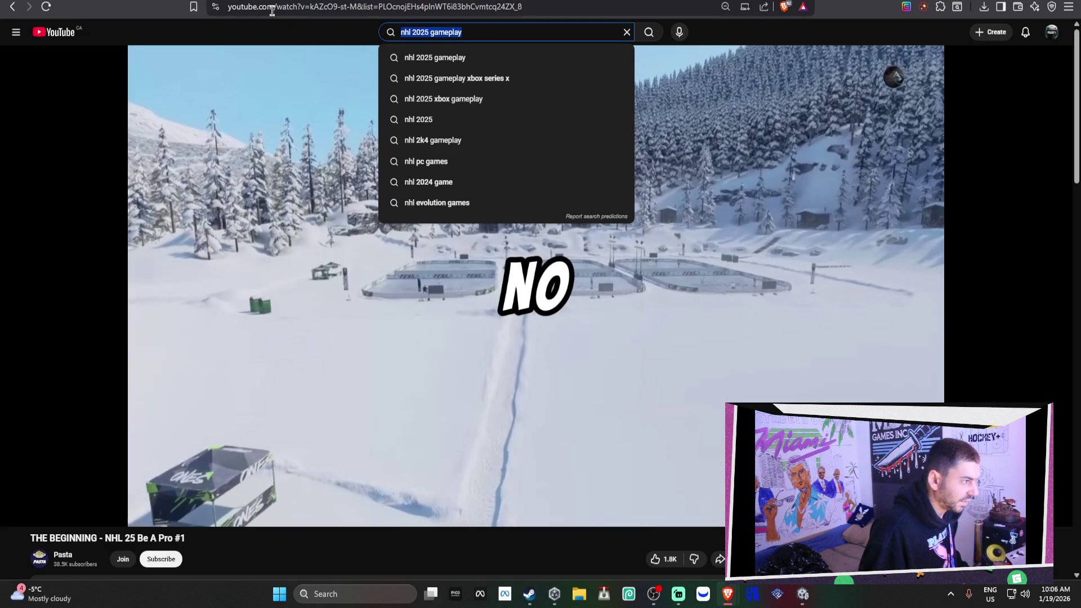
text(123456789)
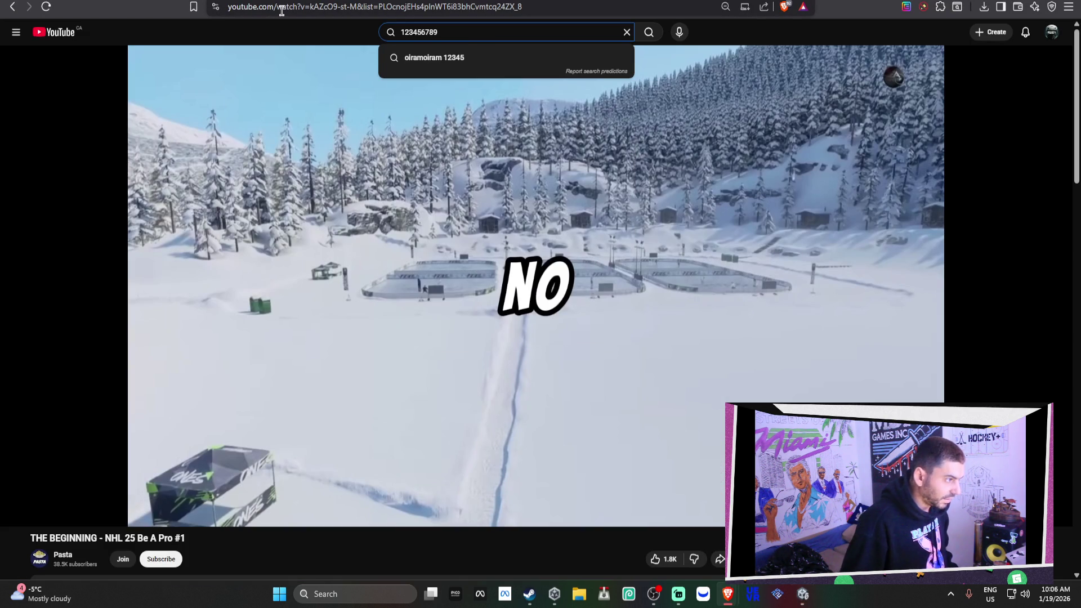
text( 12334554)
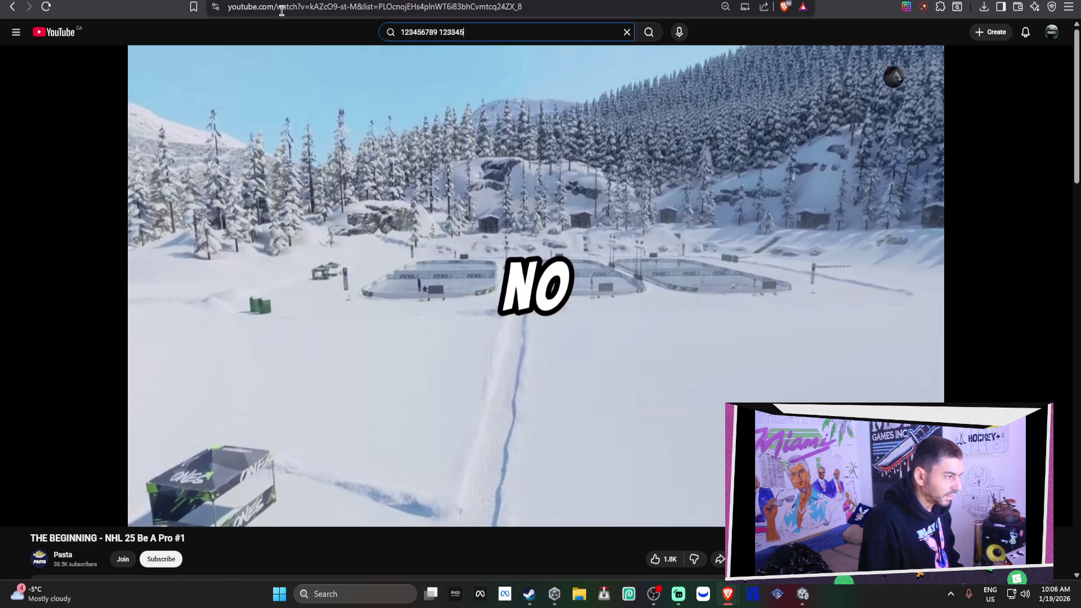
key(BackSpace)
key(BackSpace)
key(BackSpace)
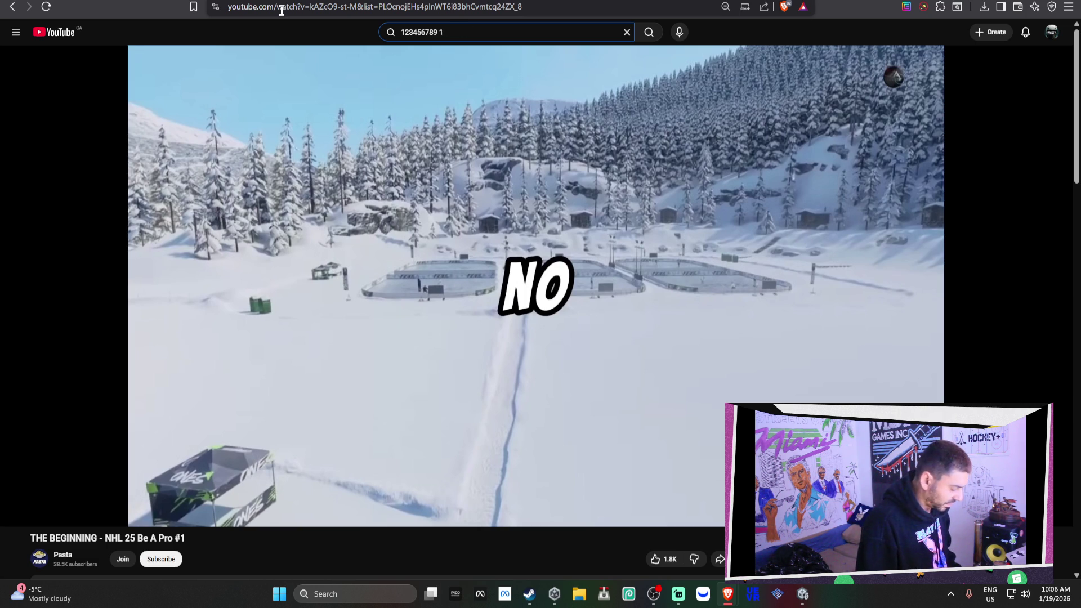
text(123456)
text(678)
key(BackSpace)
key(BackSpace)
key(BackSpace)
text(789)
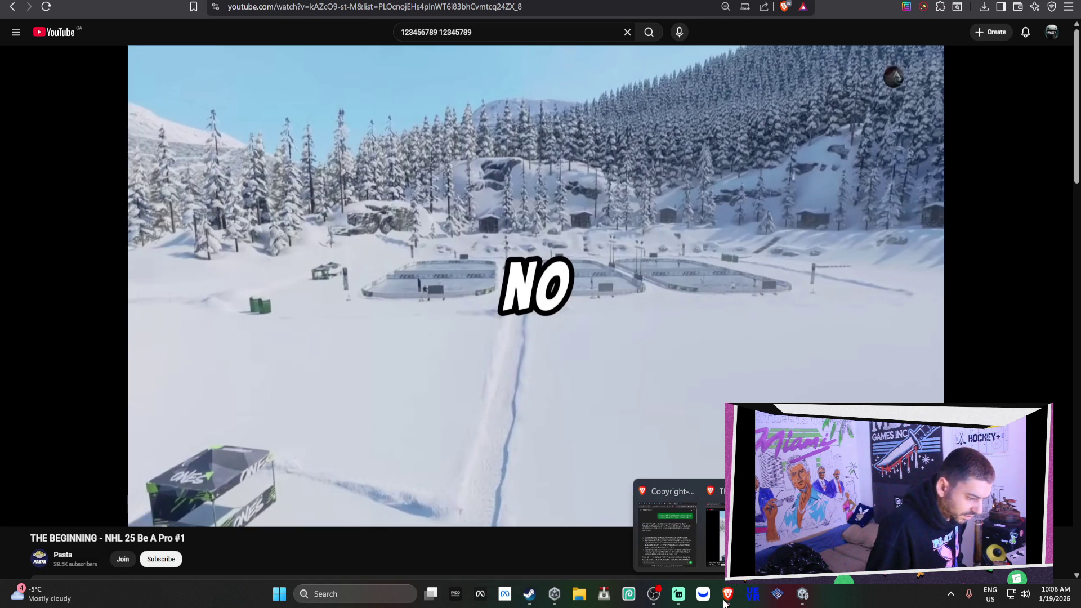
click(805, 601)
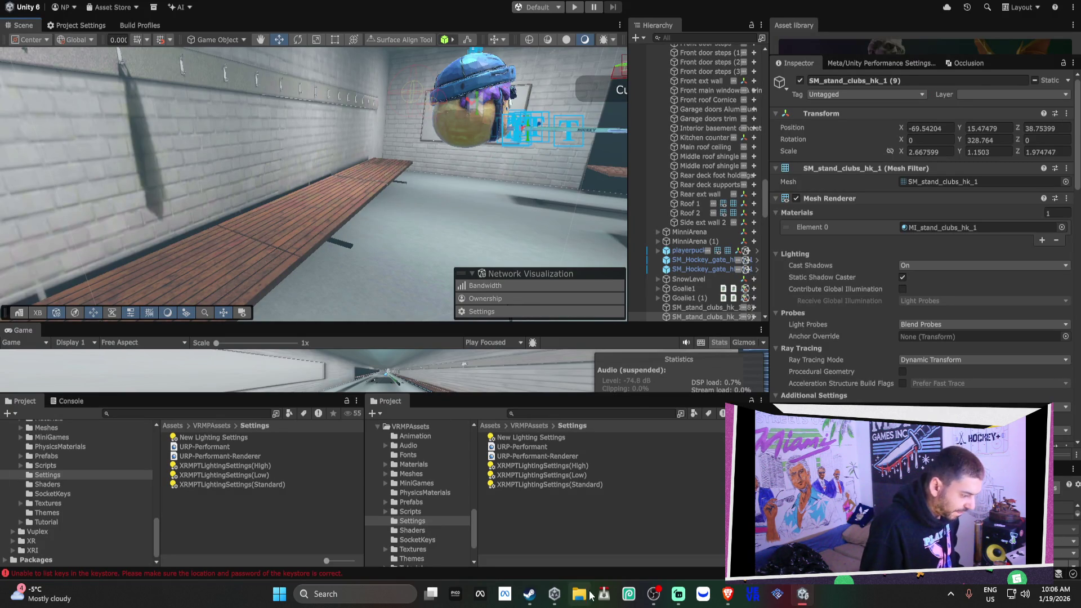
Step: Back in Project Settings, clear and re-enter the keystore password, which is still rejected
click(90, 21)
click(444, 149)
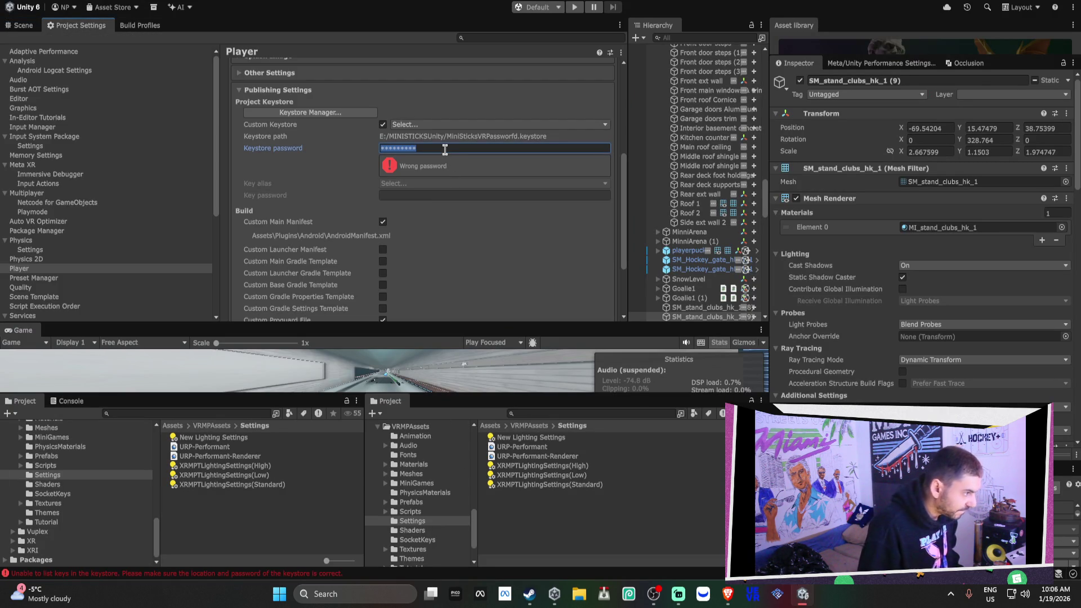
key(BackSpace)
text(a*******)
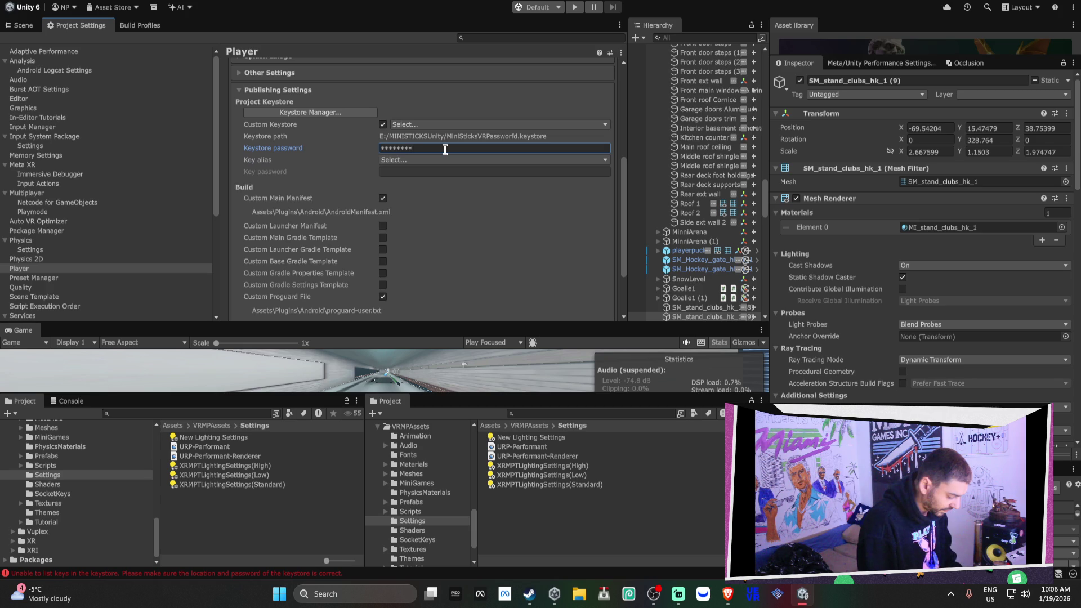
key(Tab)
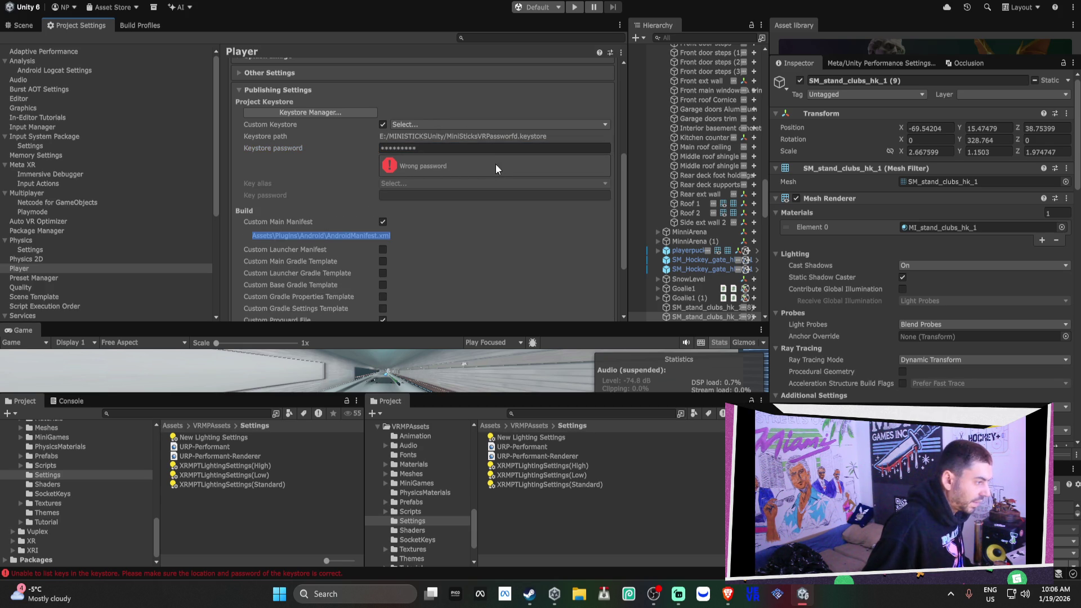
Step: Scroll the Player settings and open the Keystore Manager for the E: drive keystore
scroll(495, 169, up, 5)
scroll(491, 210, up, 3)
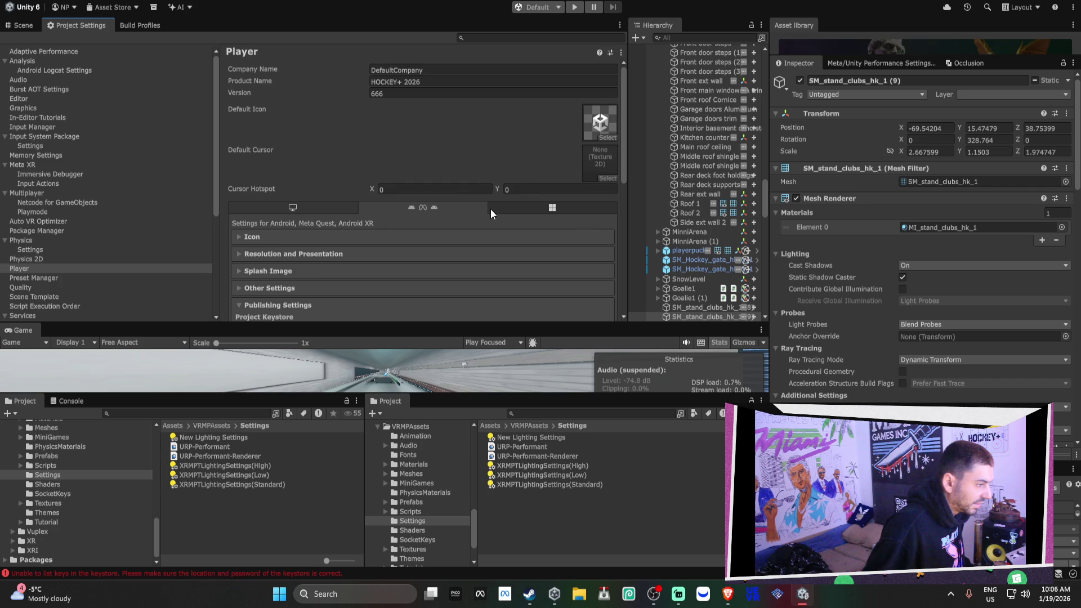
scroll(491, 210, down, 12)
scroll(491, 209, up, 4)
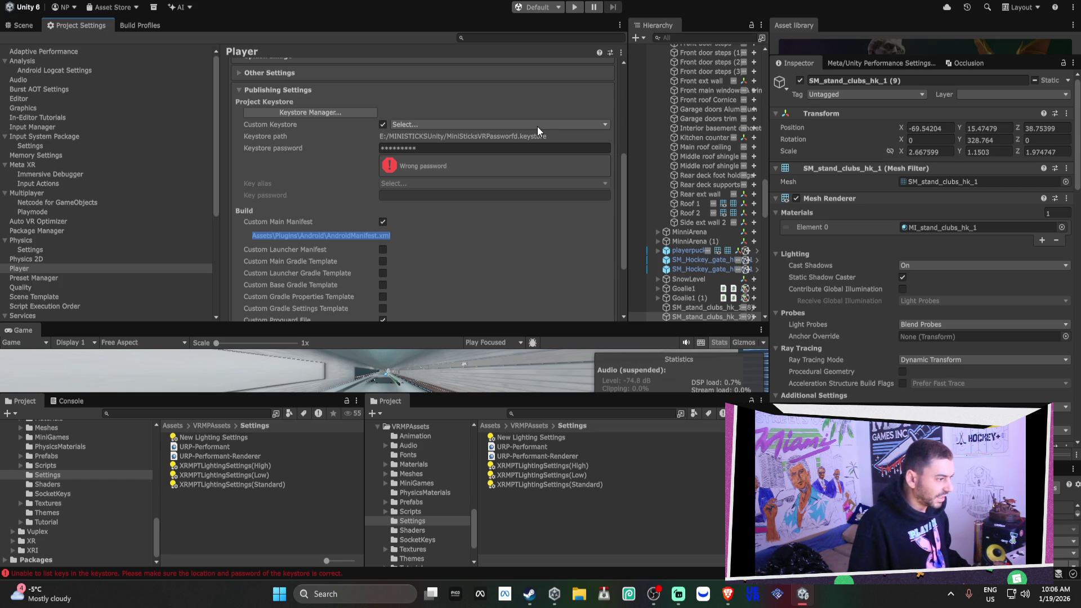
click(367, 116)
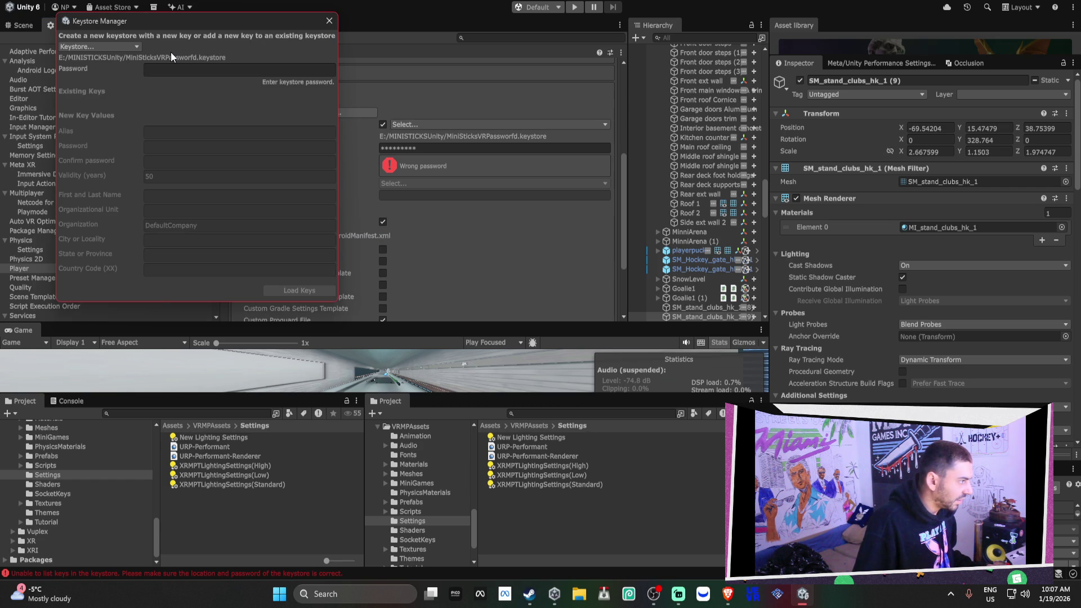
Step: Enter the keystore password in the Keystore Manager and try loading existing keys, which fails
click(121, 47)
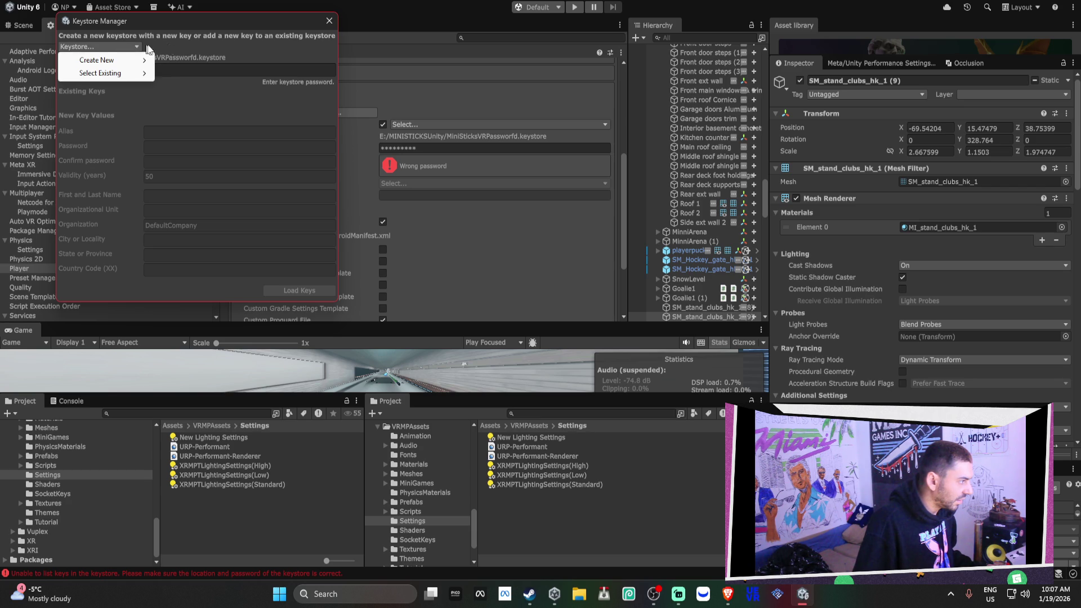
click(216, 61)
click(214, 71)
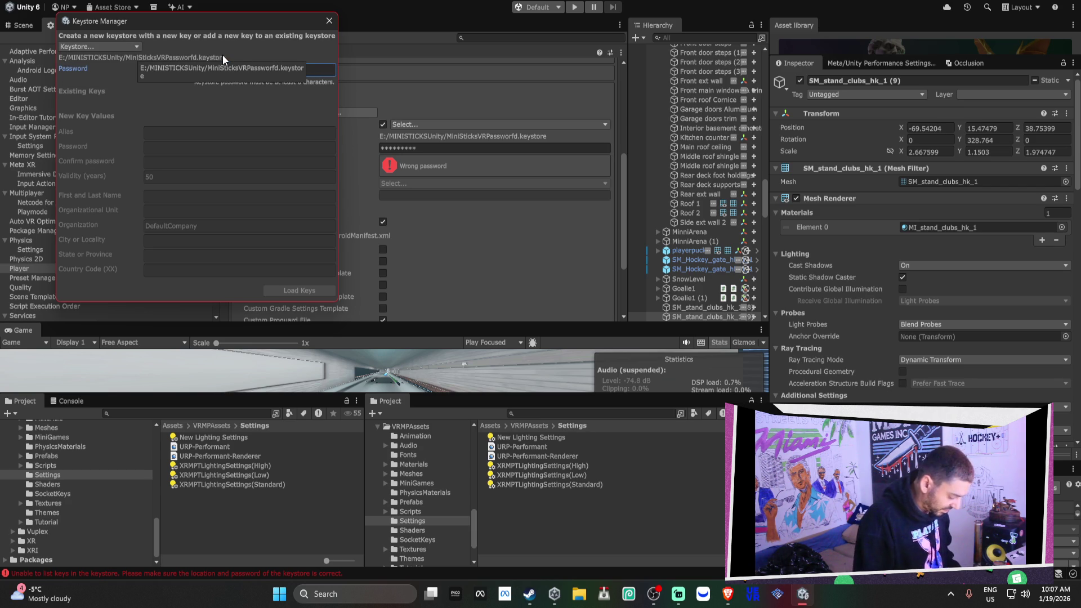
key(ctrl+v)
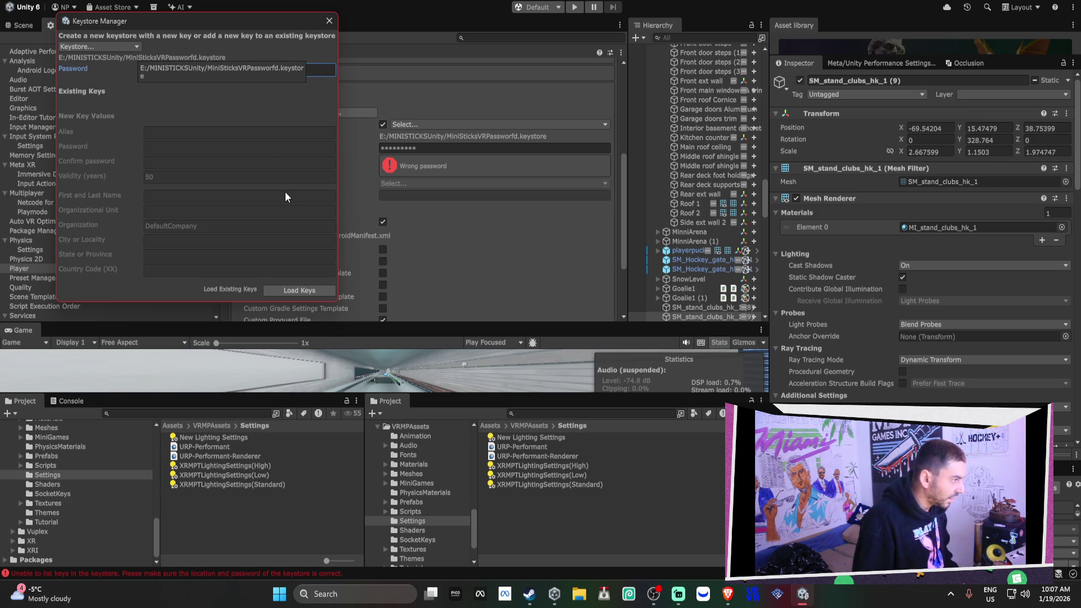
click(246, 119)
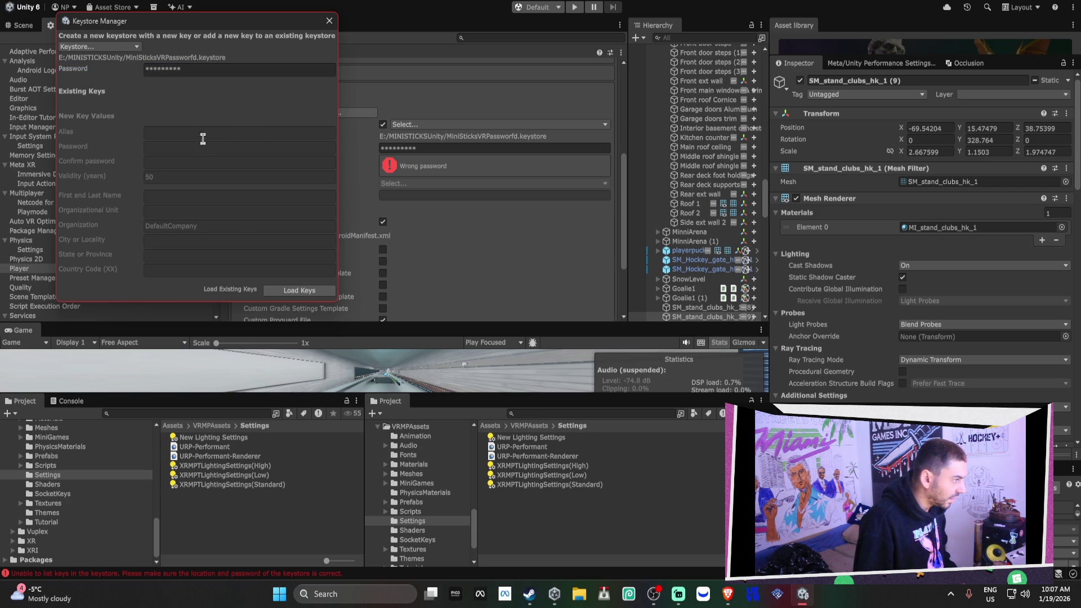
click(206, 71)
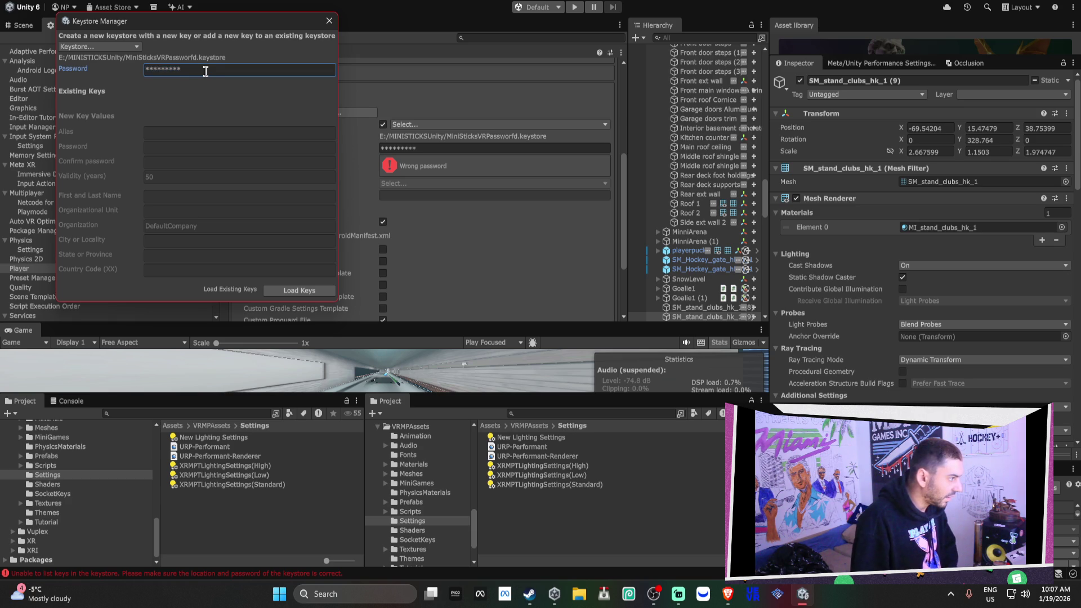
text(*********)
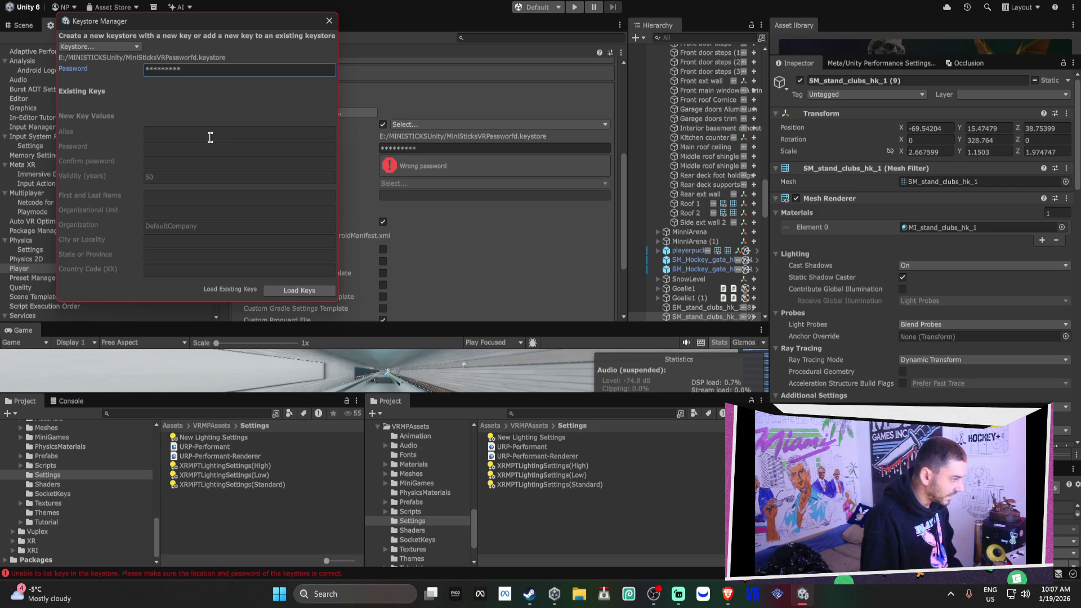
click(298, 290)
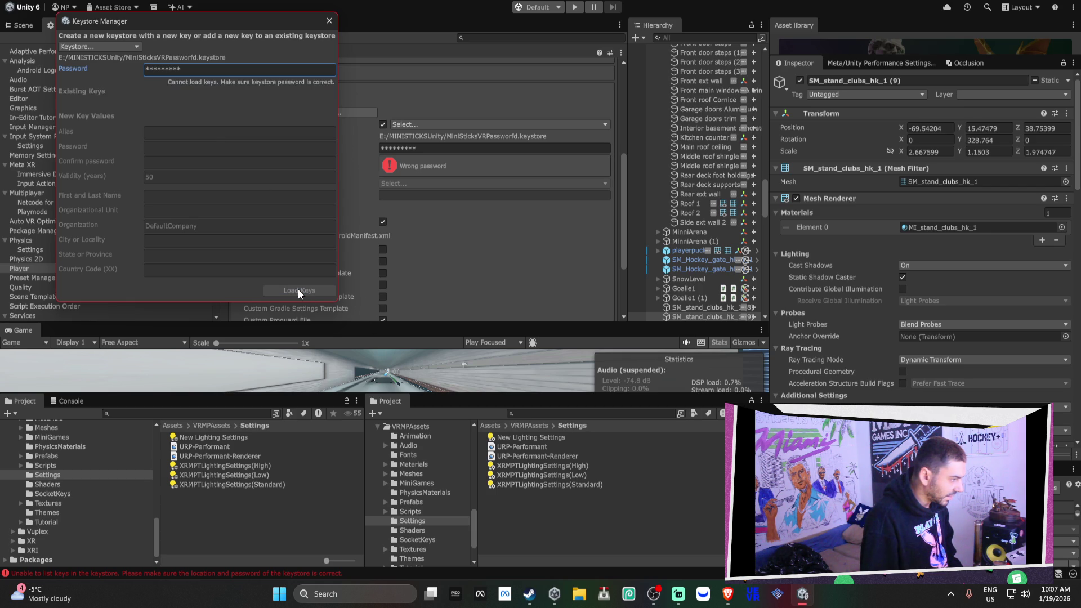
click(199, 66)
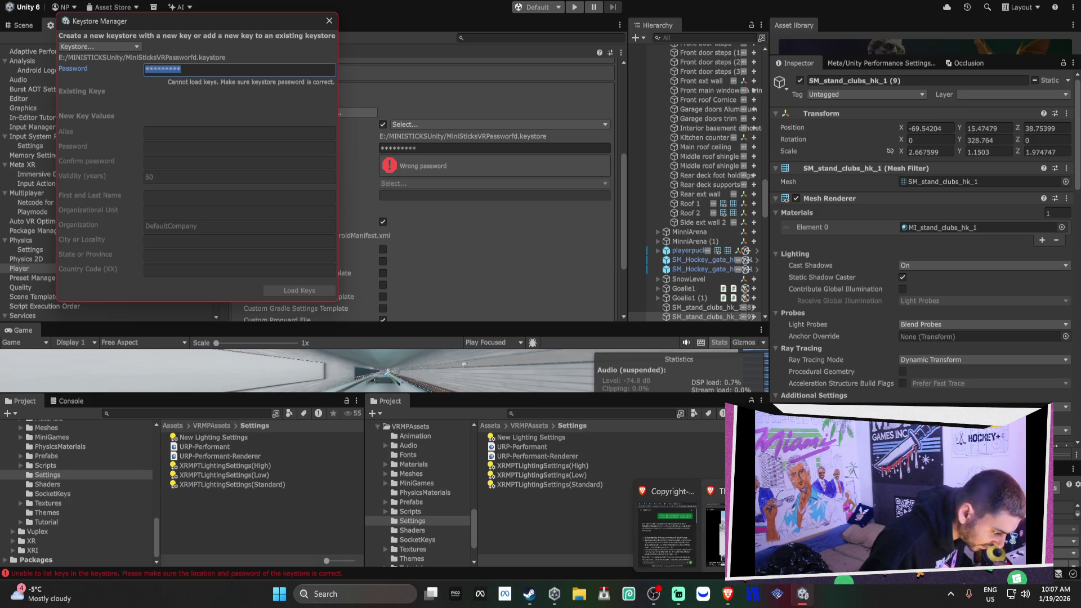
click(729, 595)
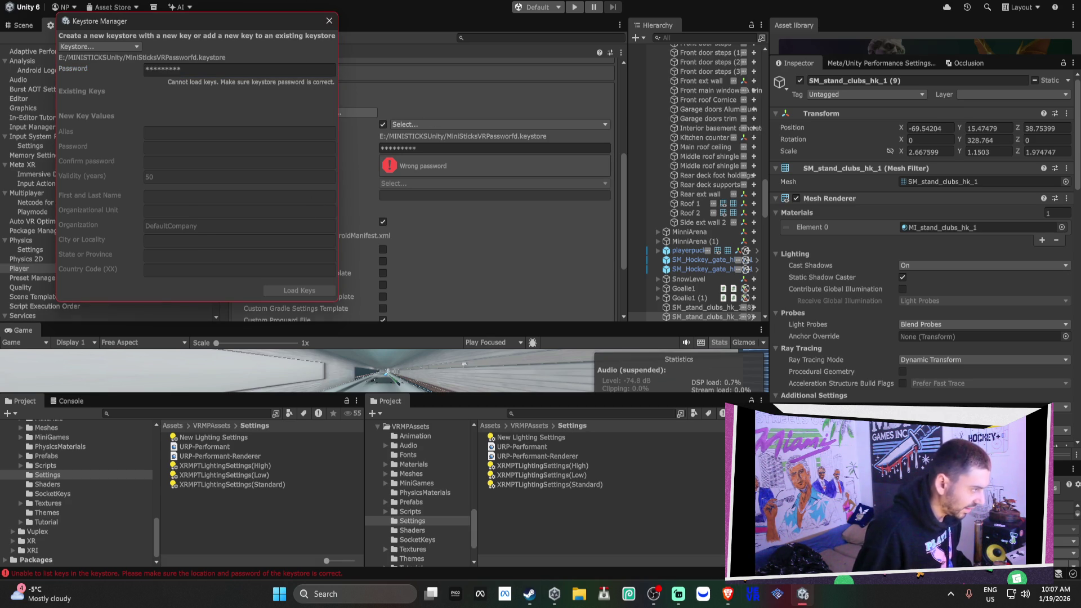
Step: Close the Keystore Manager and choose Custom Keystore > Browse... to pick an existing keystore
click(328, 21)
click(412, 125)
click(429, 153)
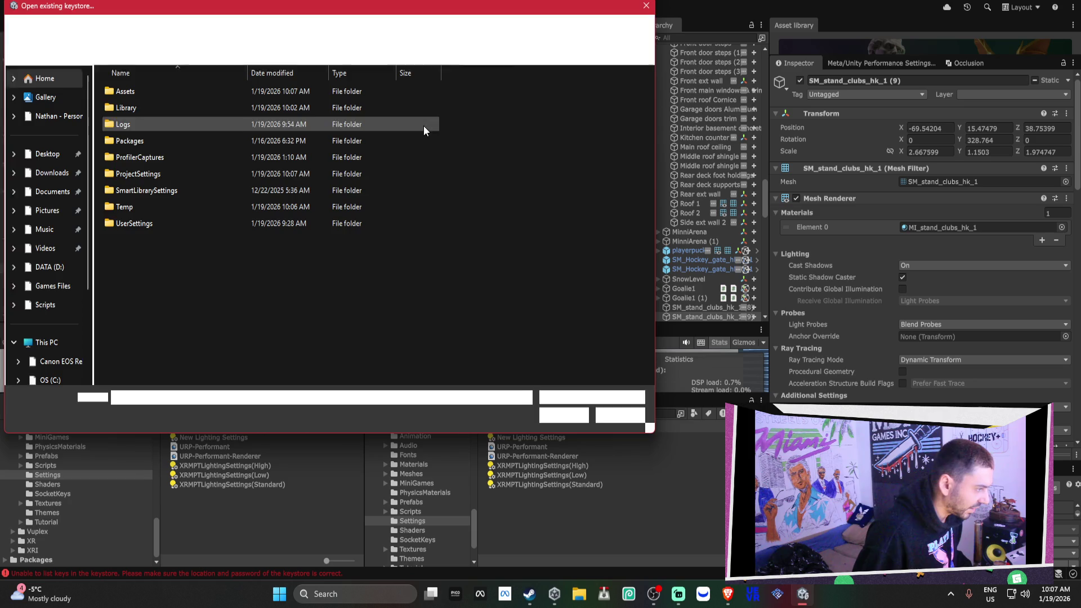
Step: Select the keystore file on the Desktop and enter its password
click(47, 152)
double_click(330, 211)
click(421, 147)
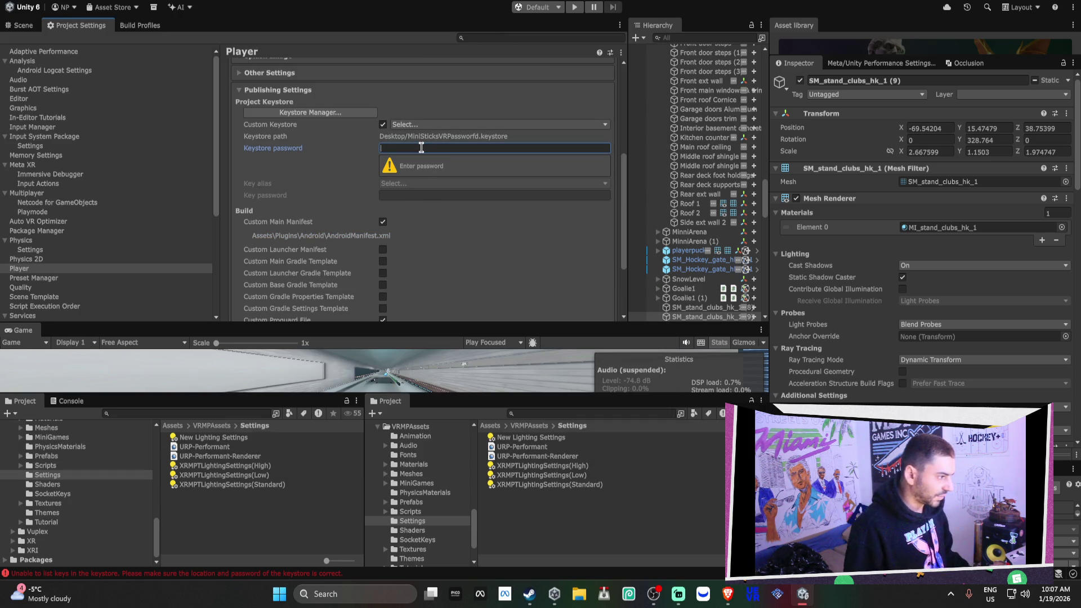
text(*******)
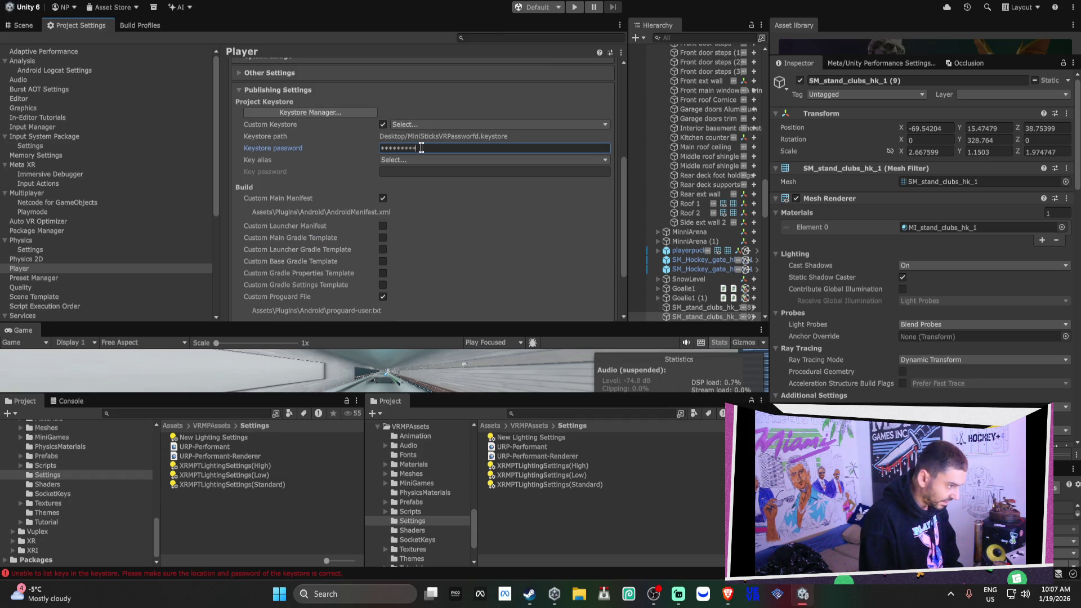
key(Return)
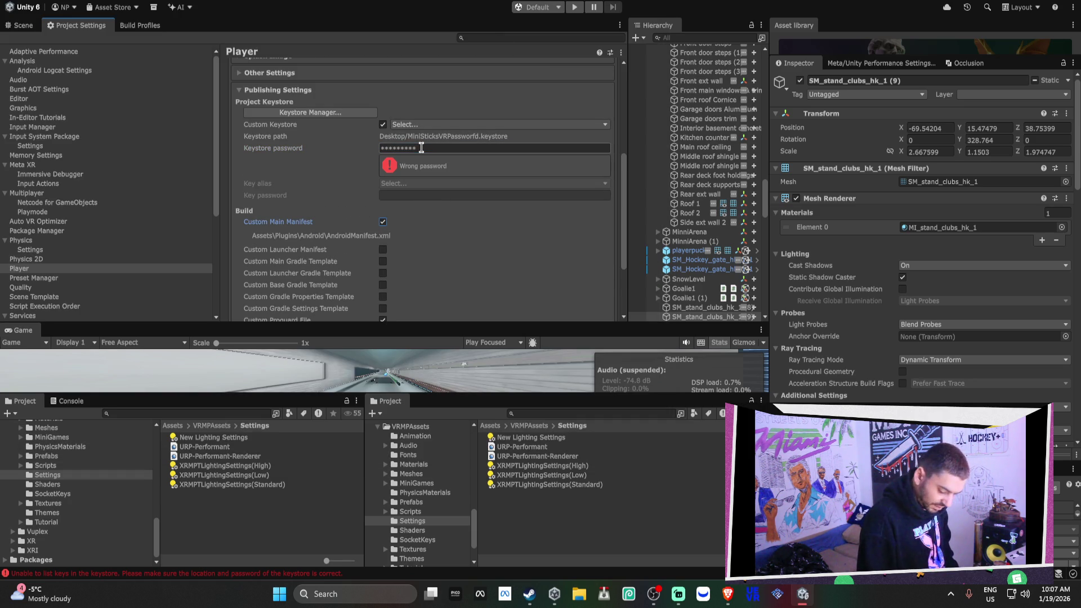
Step: Retry the keystore password, still rejected as wrong, and reopen the keystore choices
click(432, 148)
text(*********)
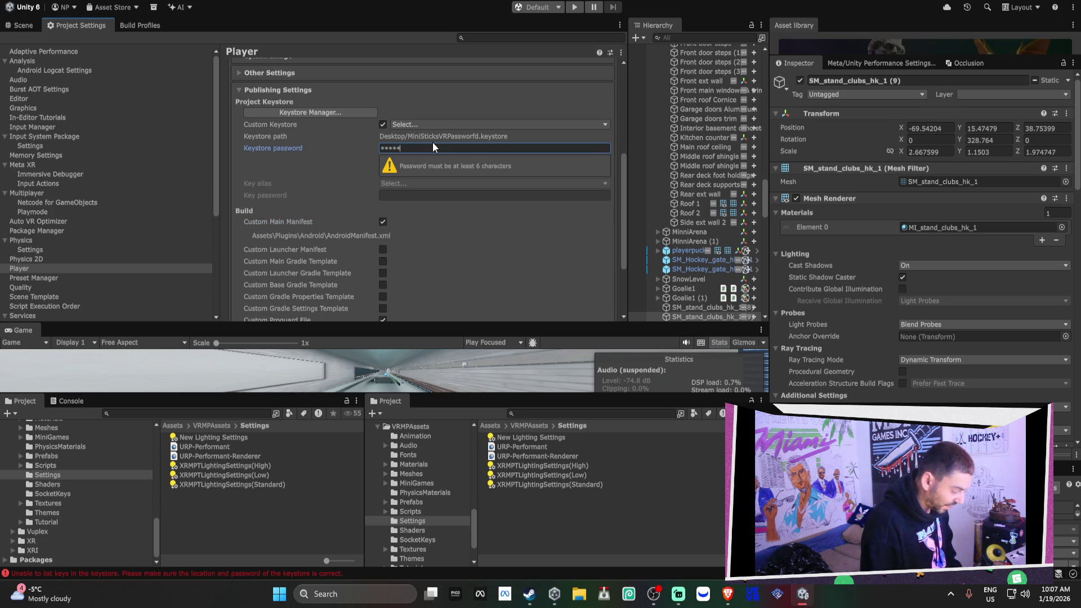
key(Tab)
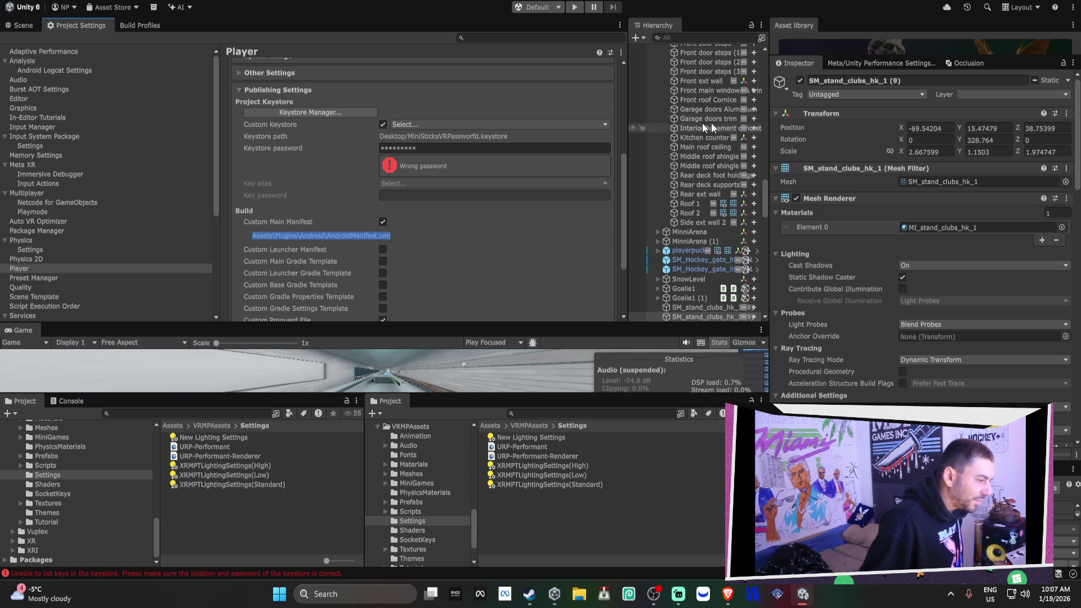
mouse_move(679, 594)
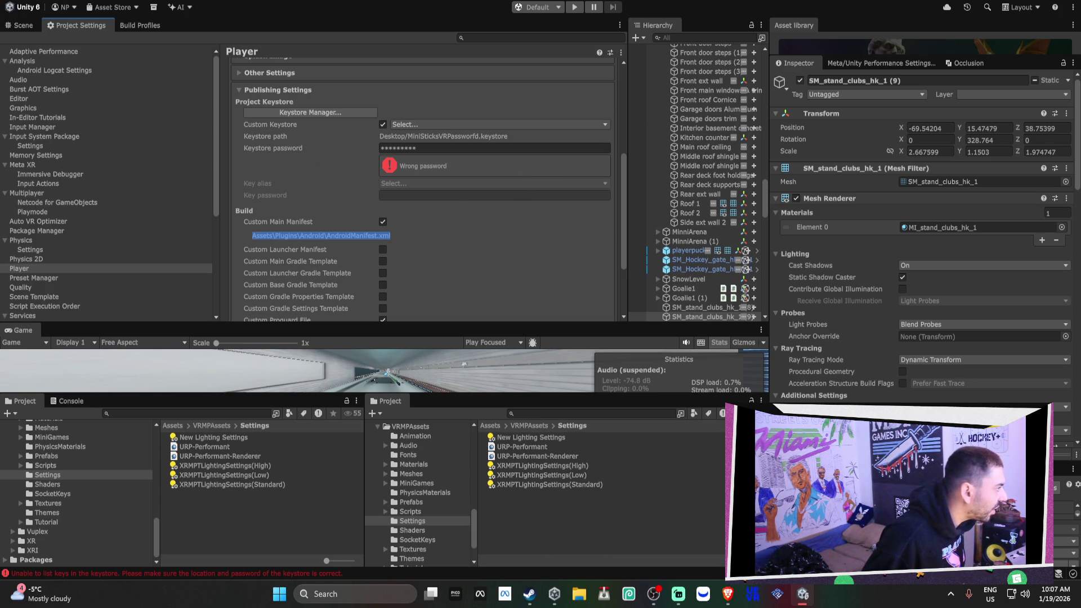
scroll(512, 237, up, 3)
click(416, 194)
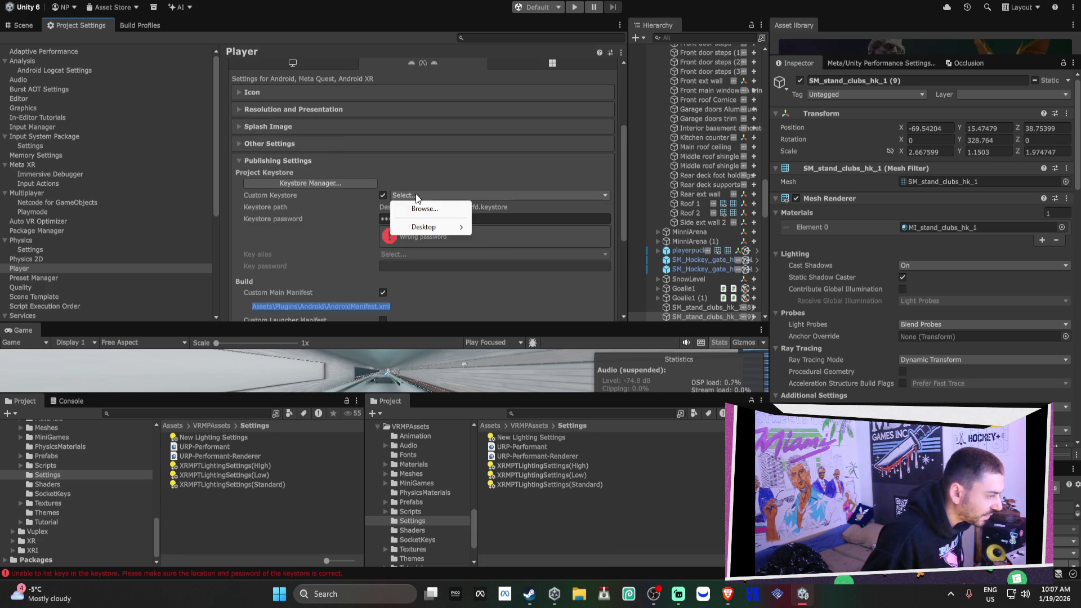
Step: Pick MiniSticksVRPasswordfd.keystore from the Desktop and try a new password
mouse_move(448, 227)
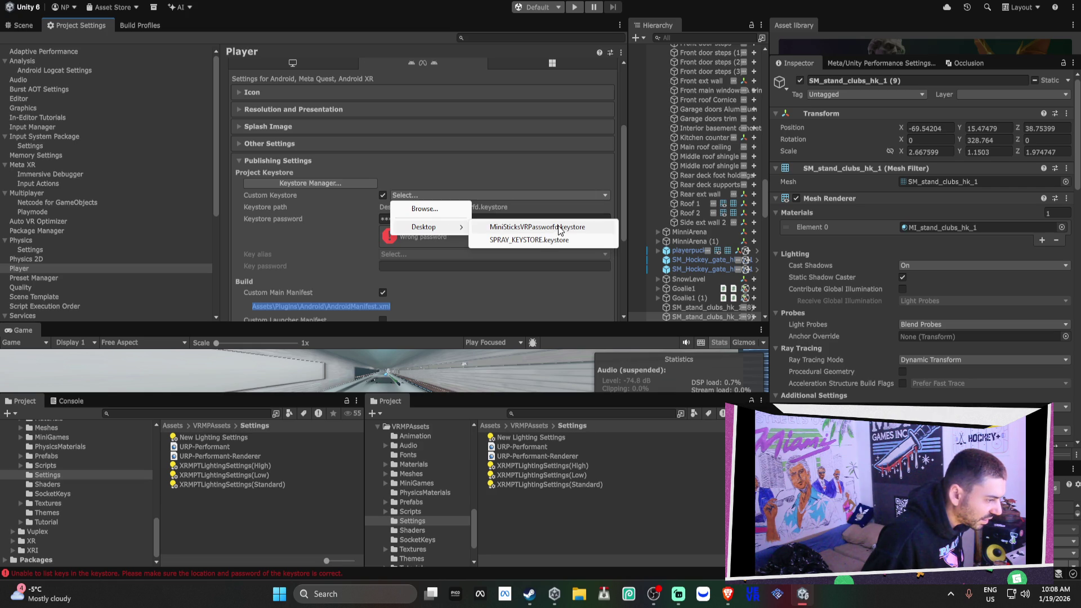
click(560, 230)
click(434, 220)
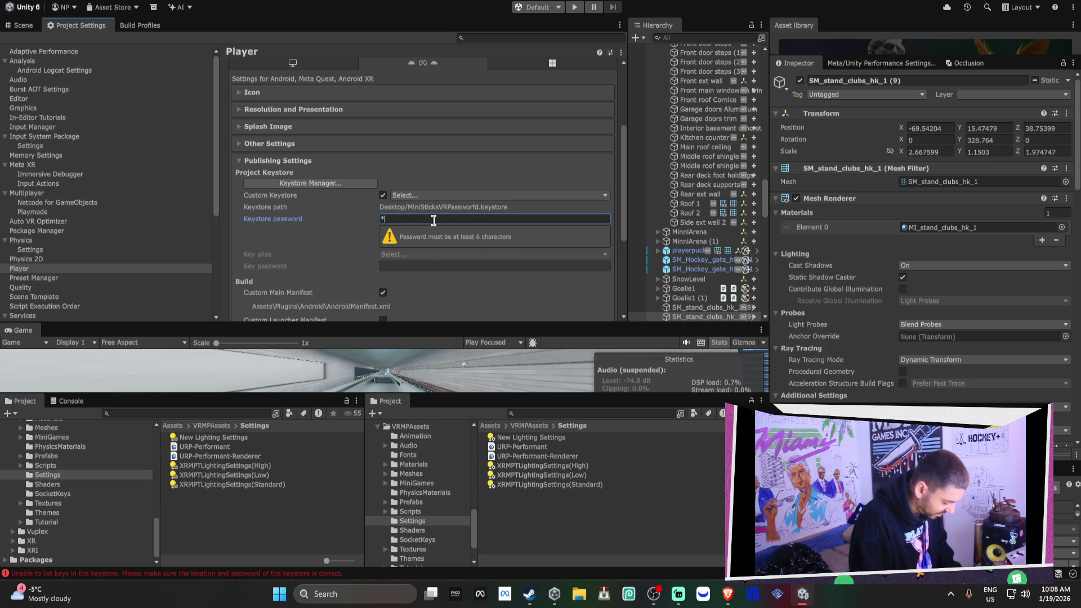
key(Return)
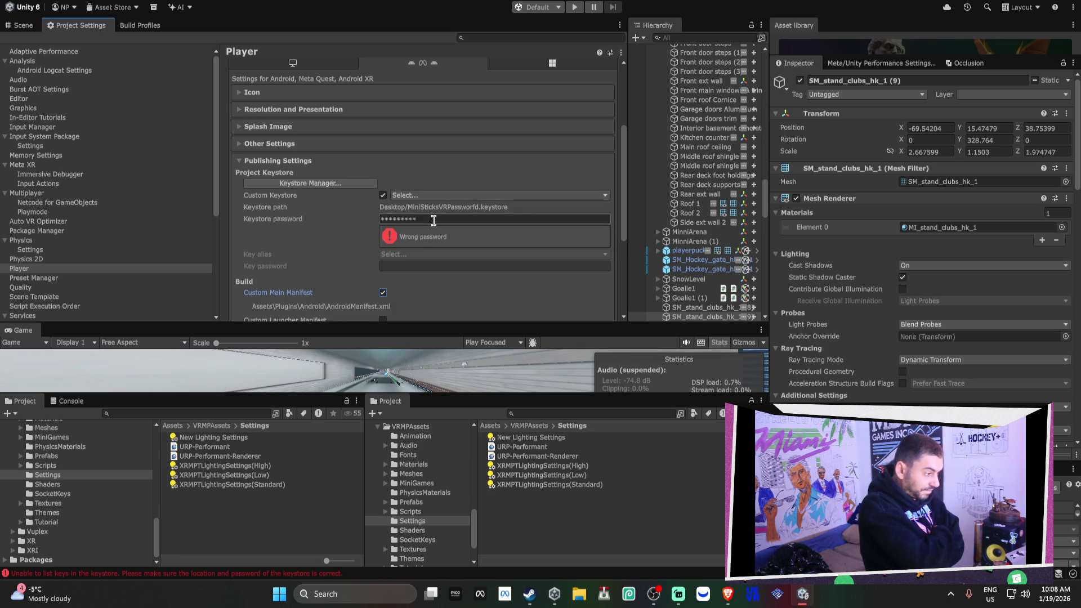
Step: Try one more password, still wrong, and scroll Player settings up to HOCKEY+ 2026, version 666
click(433, 219)
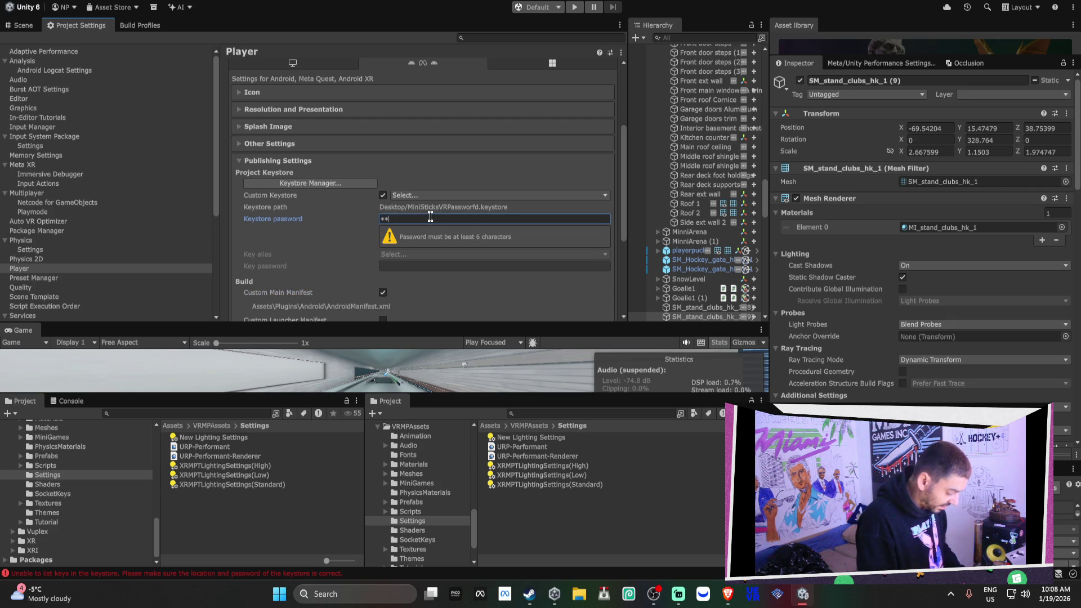
key(Tab)
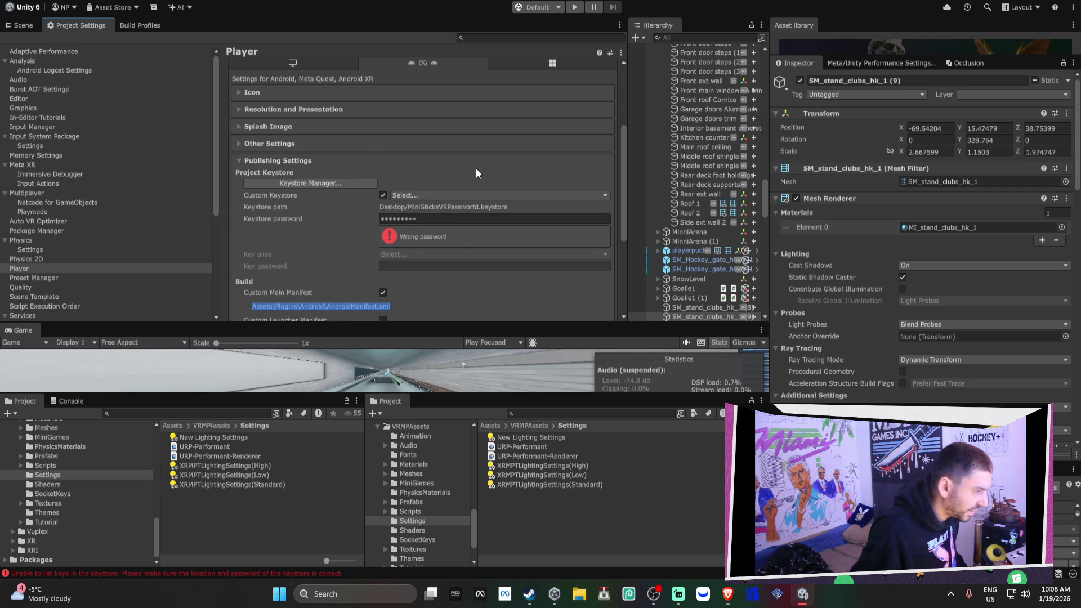
scroll(475, 169, up, 5)
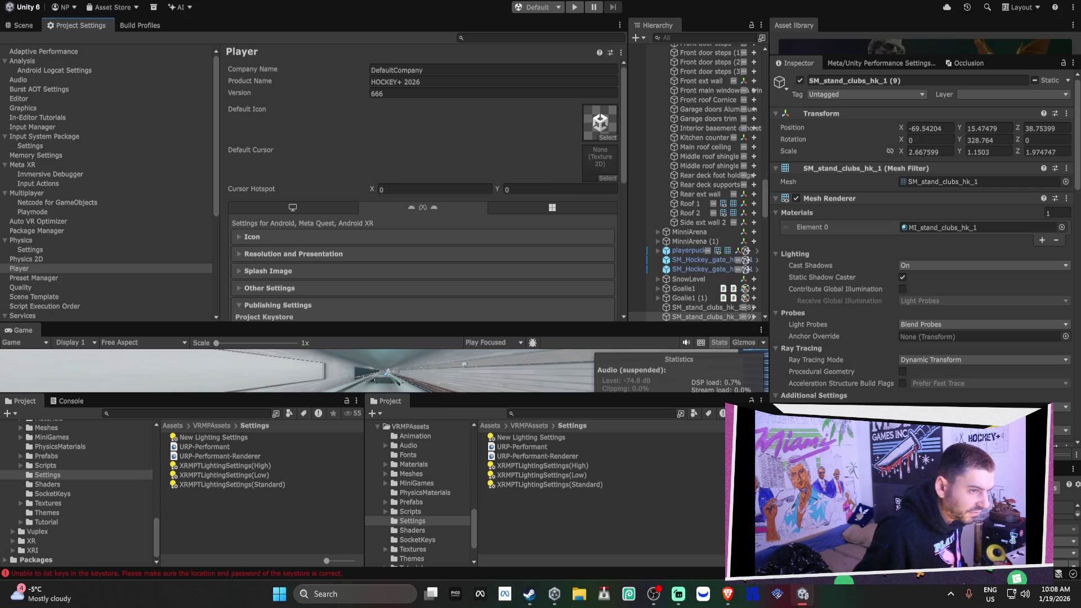
mouse_move(728, 594)
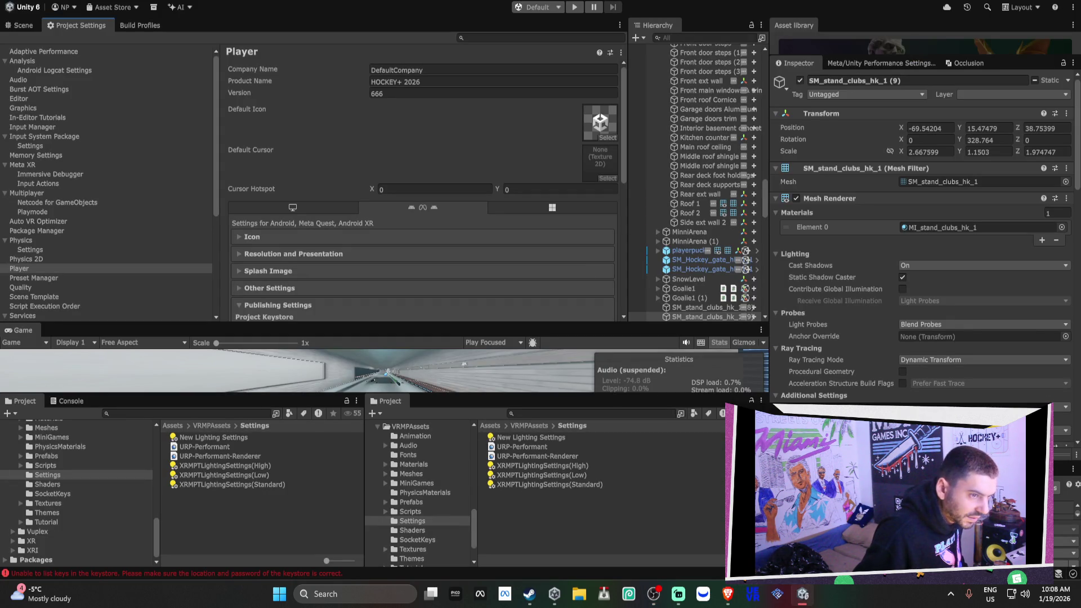
mouse_move(1042, 2)
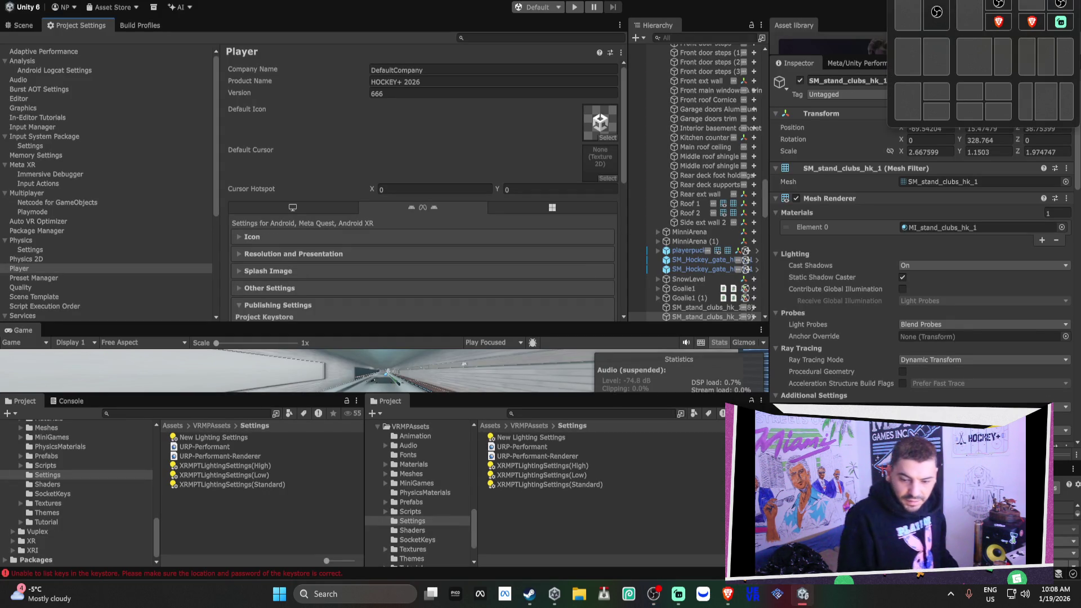
Step: Minimize the Brave window showing the ChatGPT hockey-clips chat and bring Unity Hub forward
key(alt+Tab)
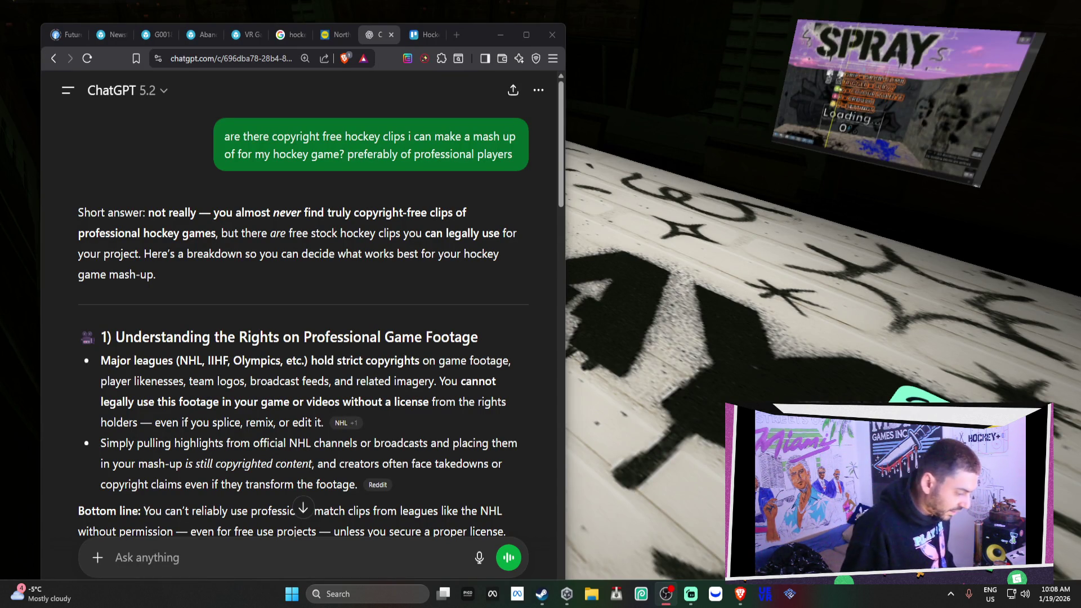
click(490, 36)
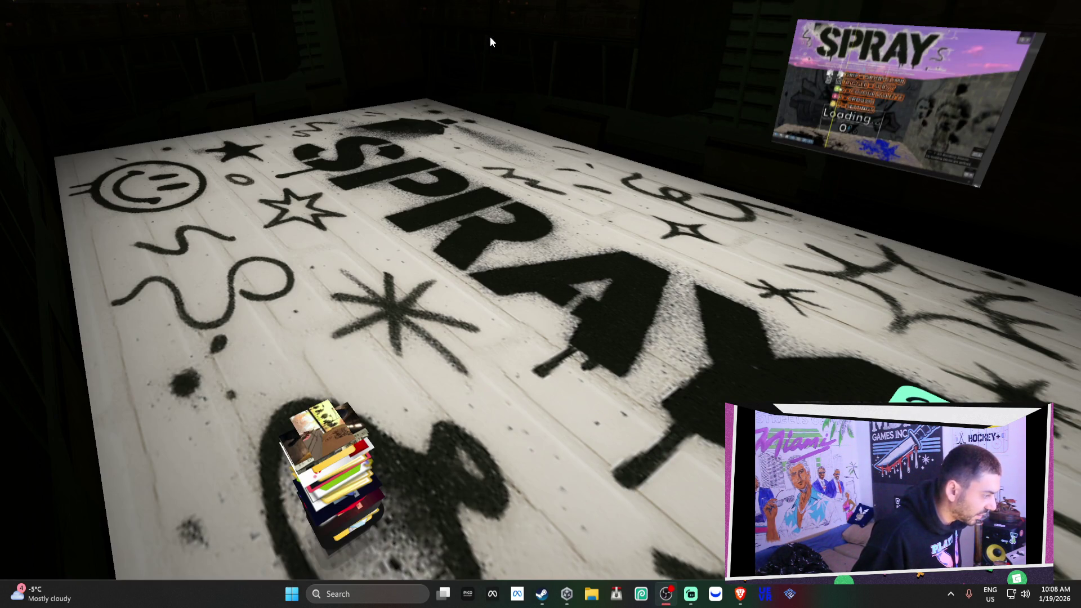
click(566, 594)
Step: Start adding a project from disk on MDRNHDD (E:), dismissing a location-not-available error
mouse_move(884, 42)
mouse_down()
mouse_move(371, 76)
mouse_move(361, 108)
mouse_up()
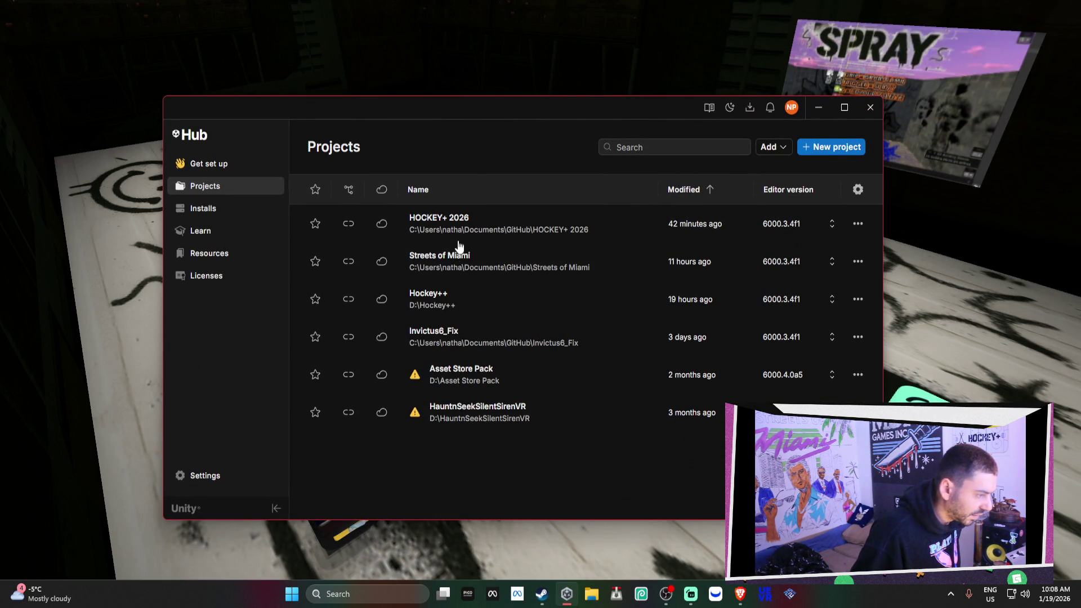
click(442, 247)
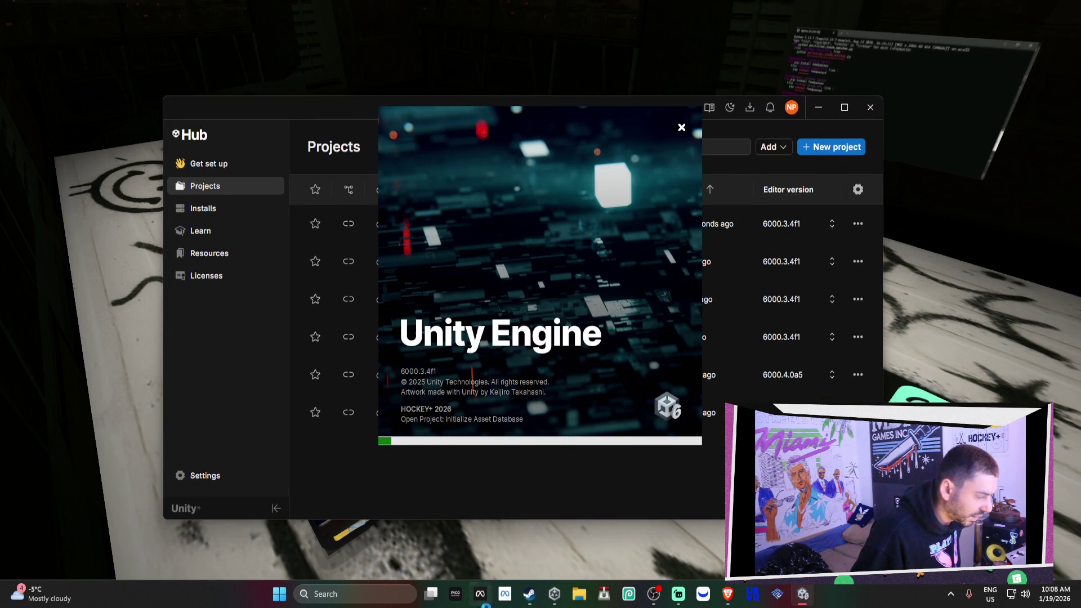
click(767, 152)
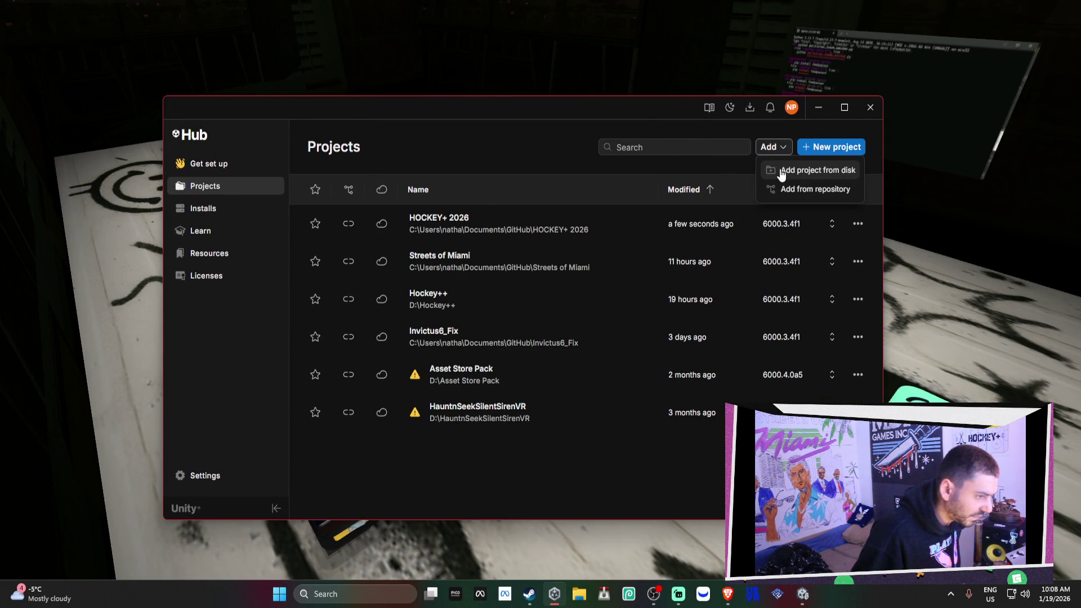
click(782, 171)
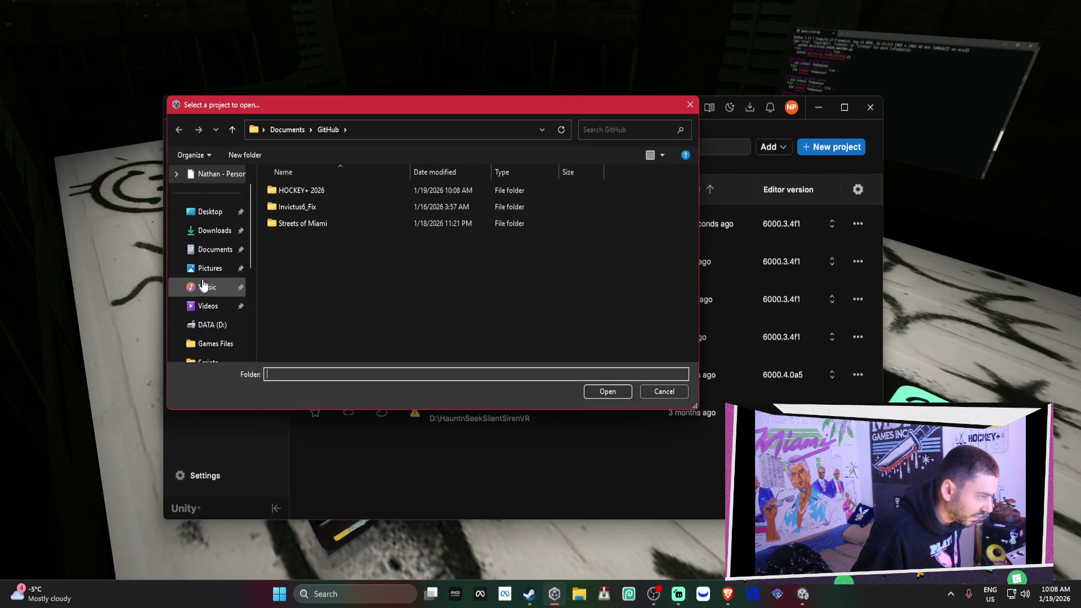
click(205, 312)
scroll(360, 240, down, 2)
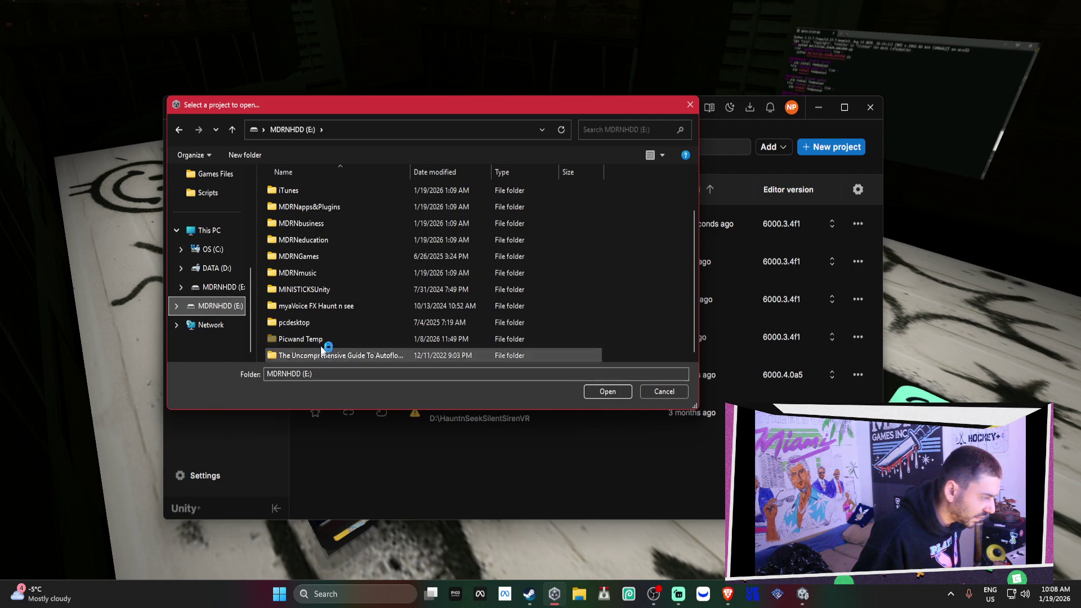
scroll(335, 324, up, 1)
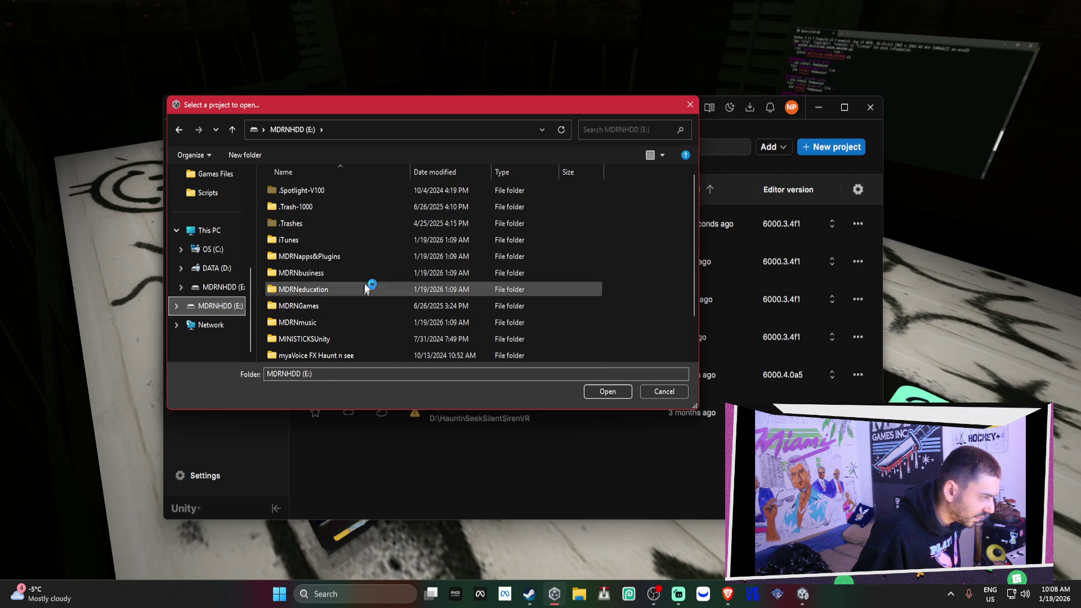
double_click(313, 311)
click(613, 290)
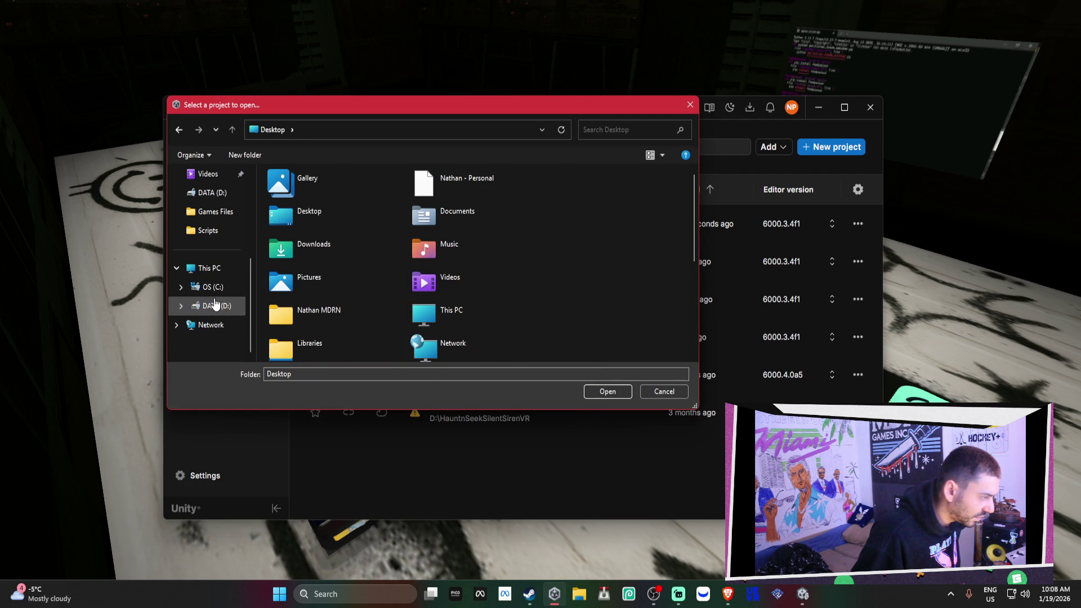
scroll(454, 177, down, 3)
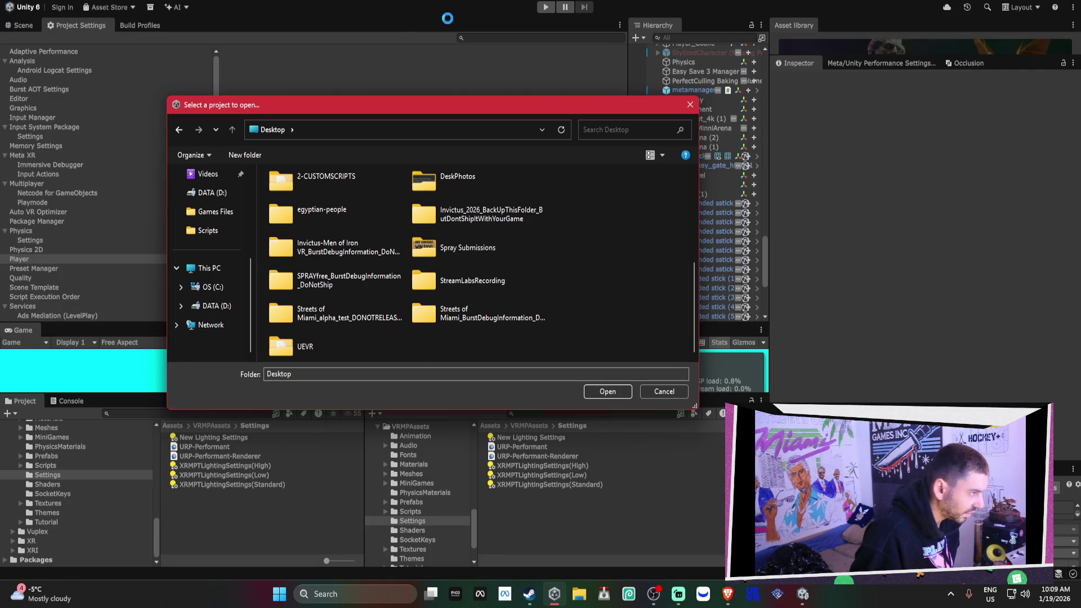
Step: Add E:\MDRNGames\VolleyballVR\VolleyBall-VR and open it with editor version 6000.3.4f1
click(219, 325)
double_click(338, 306)
click(326, 306)
double_click(326, 306)
click(179, 129)
scroll(337, 293, down, 1)
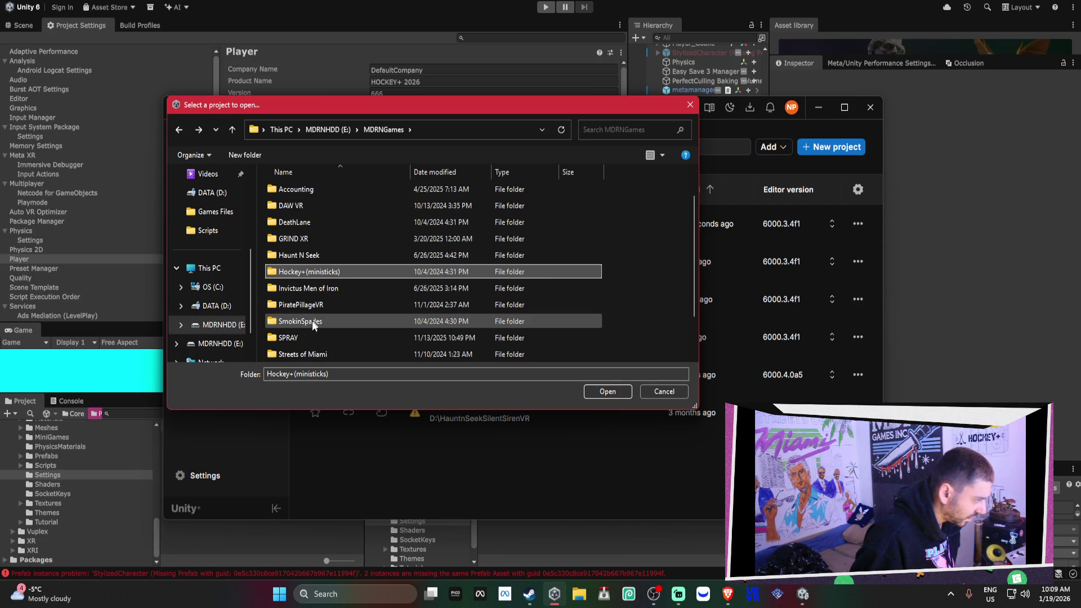
scroll(324, 332, down, 1)
double_click(312, 353)
double_click(315, 191)
click(608, 391)
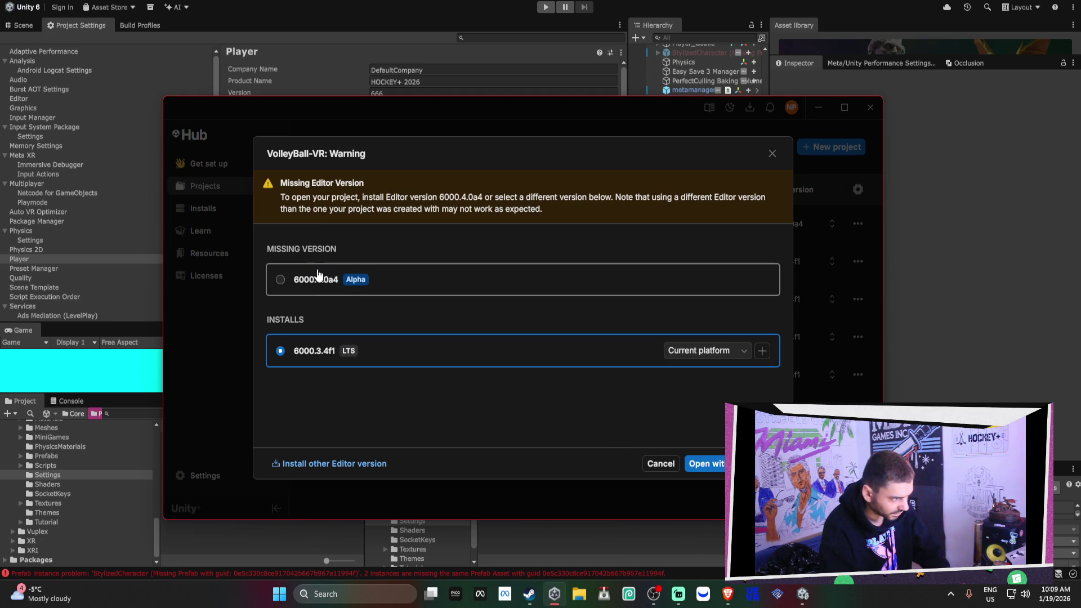
click(704, 464)
click(633, 359)
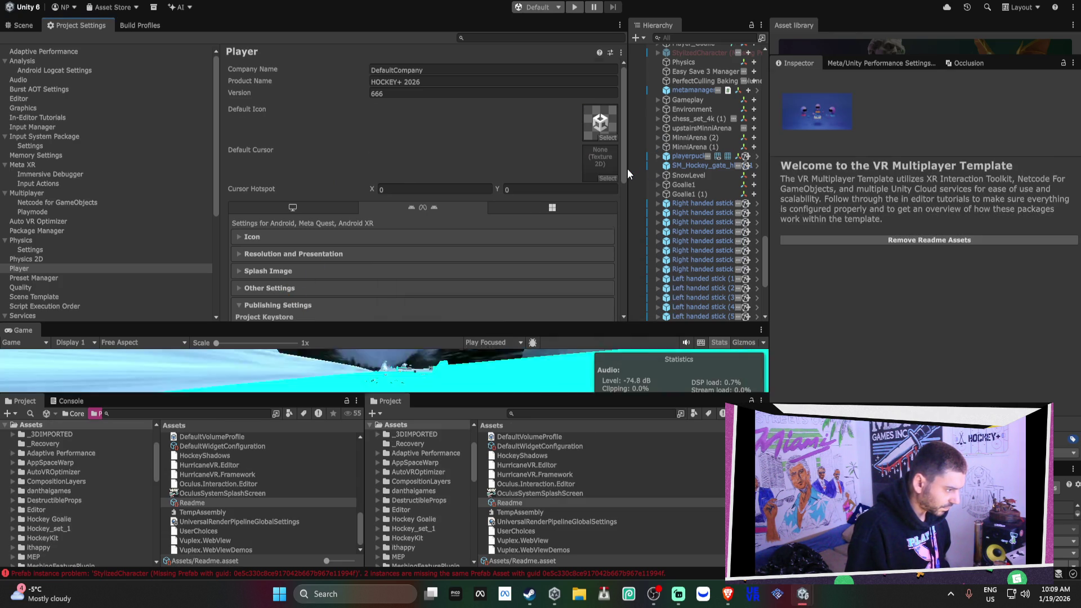
Step: Enter a password attempt for the Desktop keystore in Publishing Settings; Unity rejects it
scroll(333, 267, down, 4)
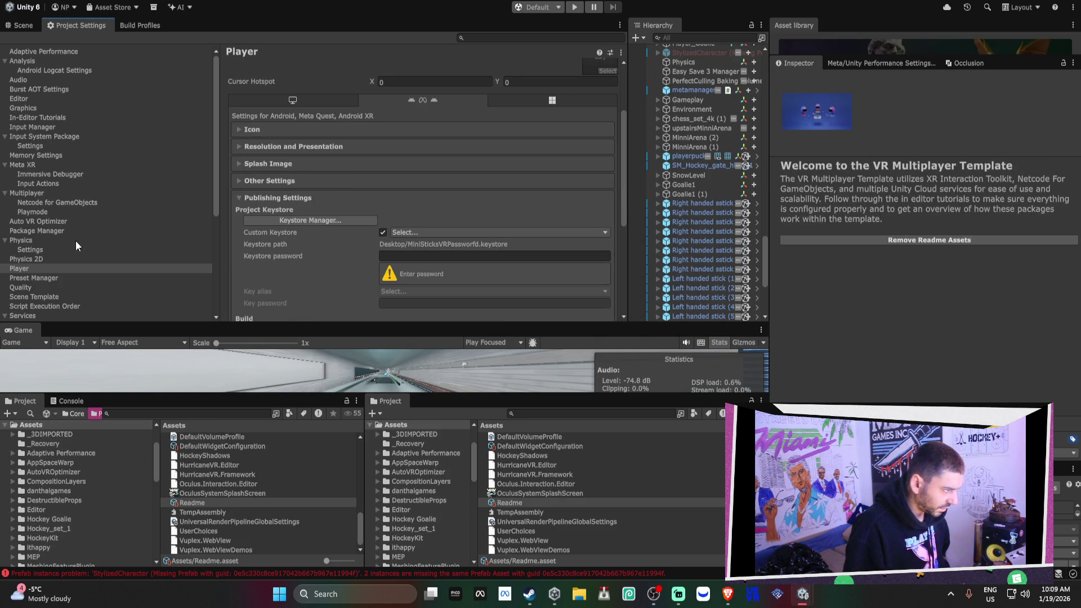
click(446, 256)
click(473, 258)
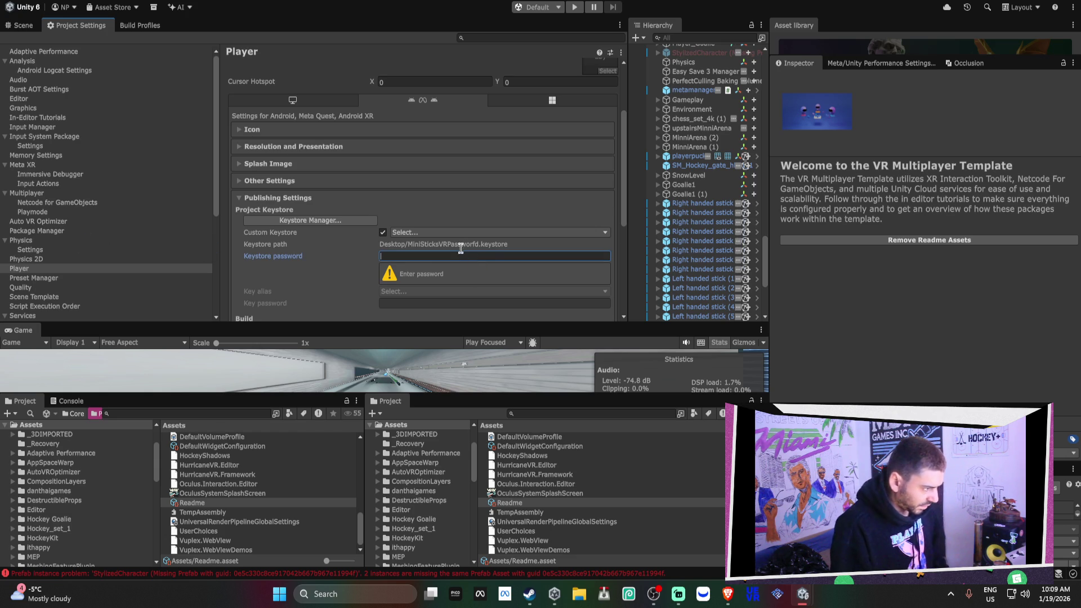
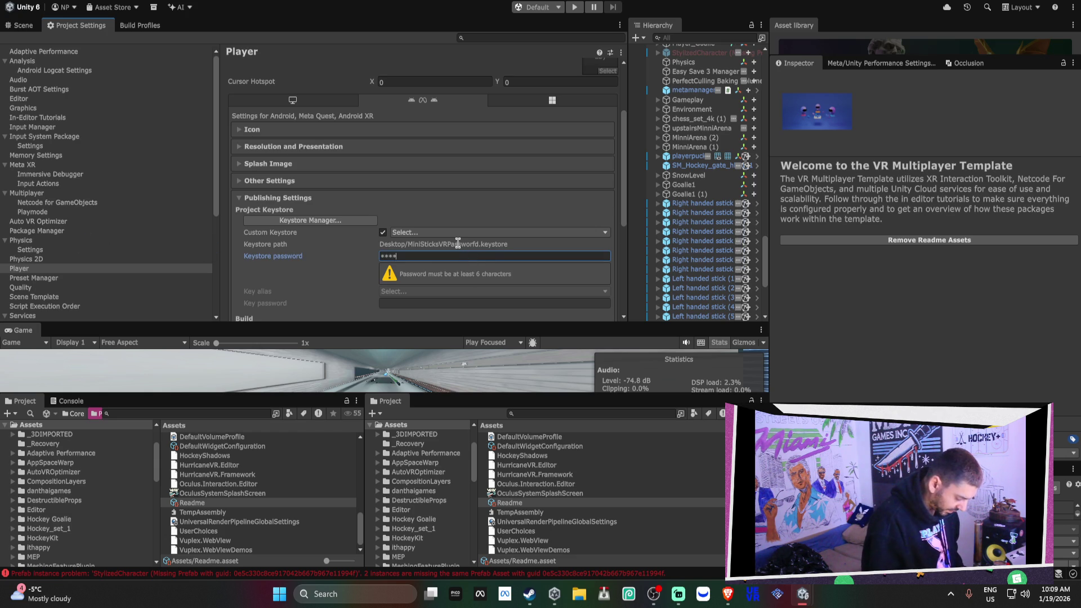
key(Return)
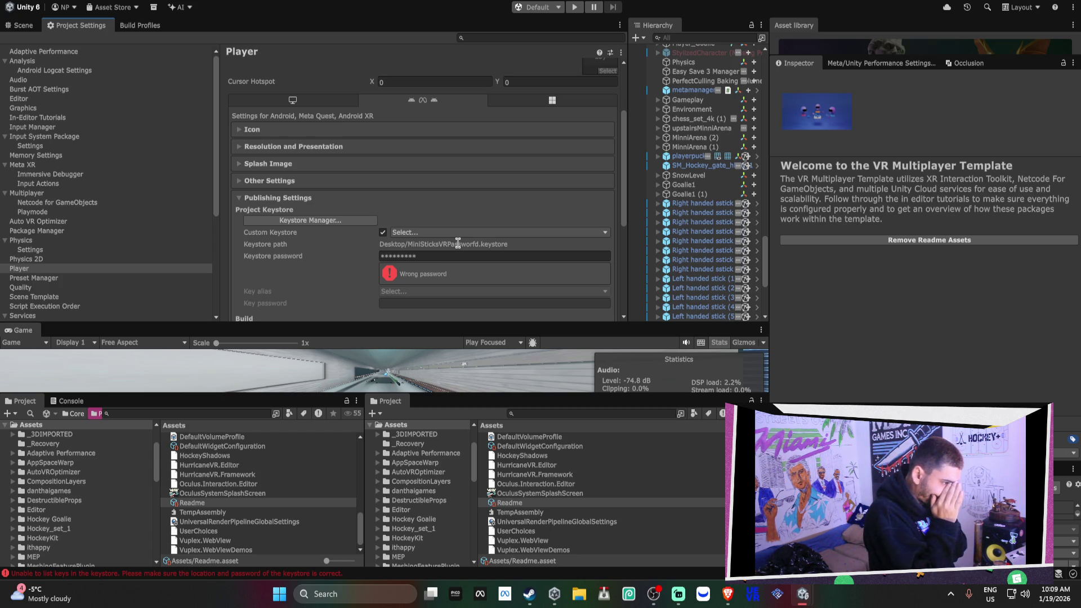
Step: Load the .keystore file from the MDRNHDD (E:) drive as the custom keystore
click(487, 230)
click(439, 246)
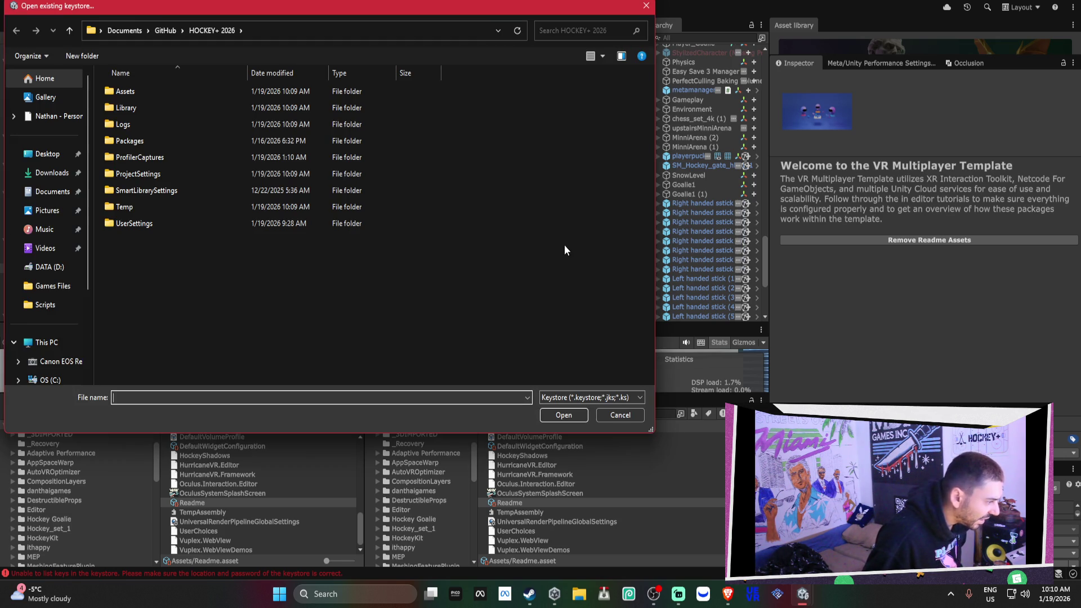
scroll(73, 227, down, 2)
click(63, 302)
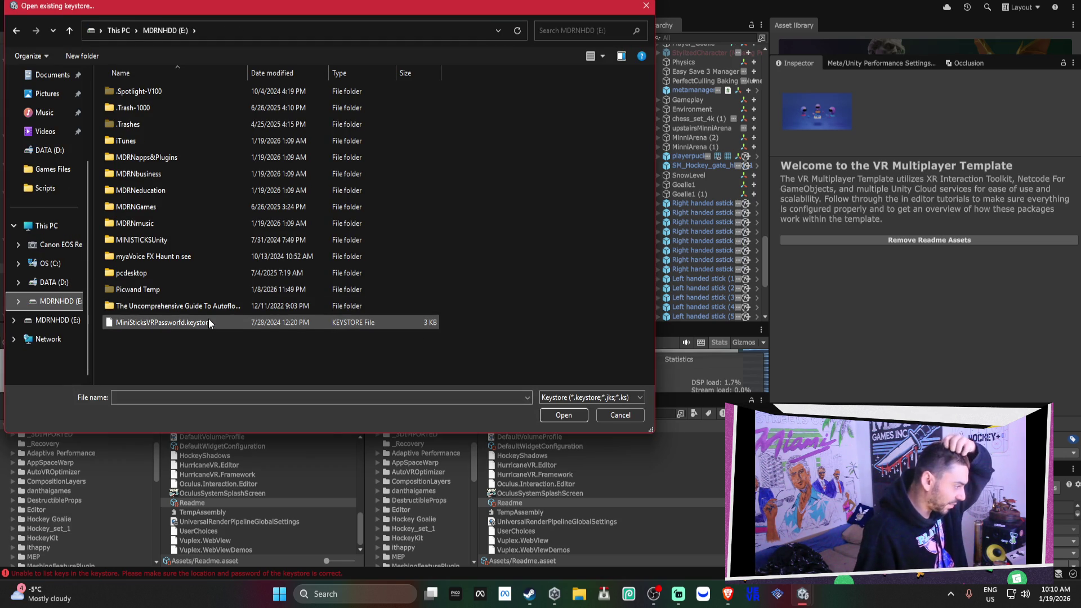
double_click(208, 323)
Step: Try three different keystore passwords, all rejected, and dismiss the project downgrade prompt
click(427, 256)
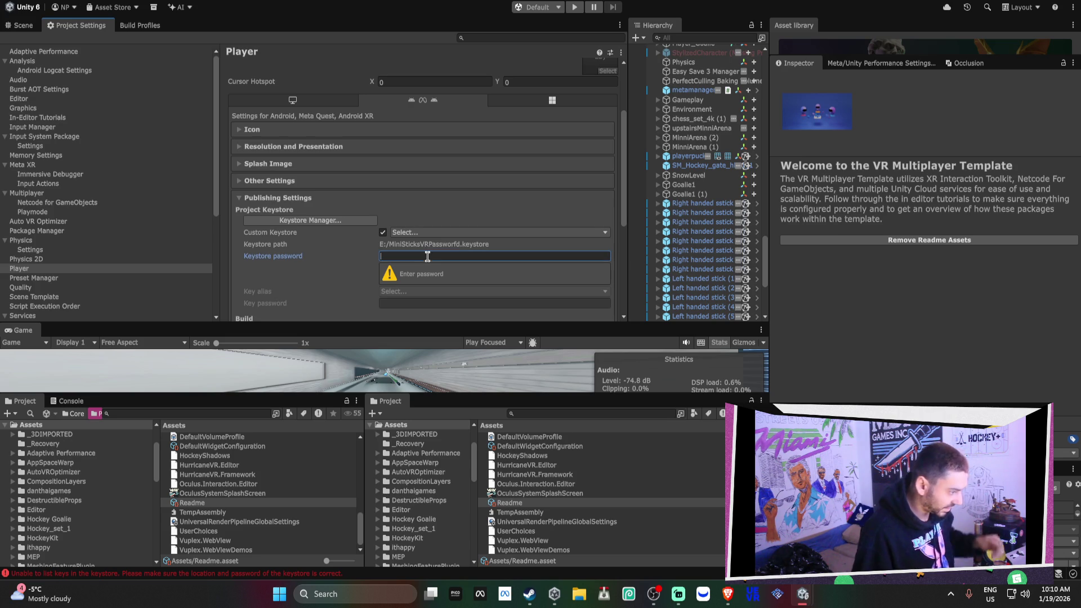
text(*****)
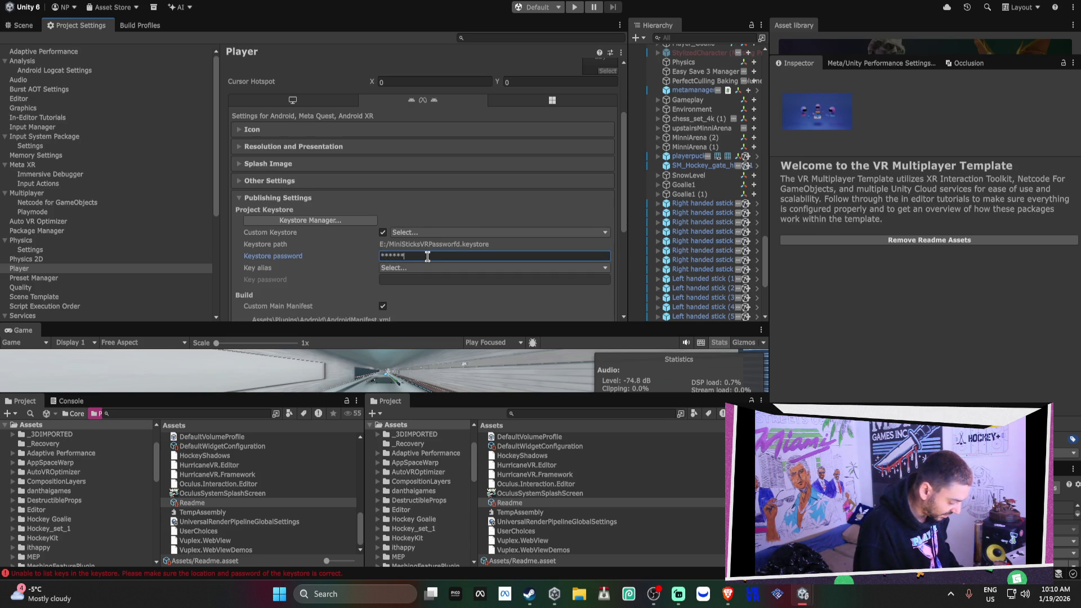
key(Return)
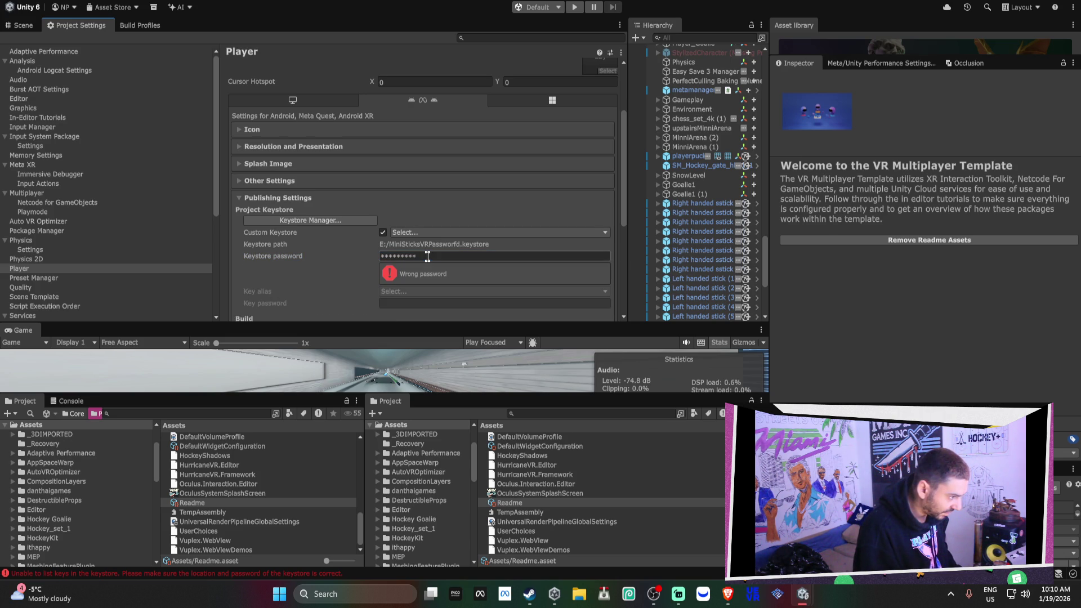
click(427, 256)
text(******)
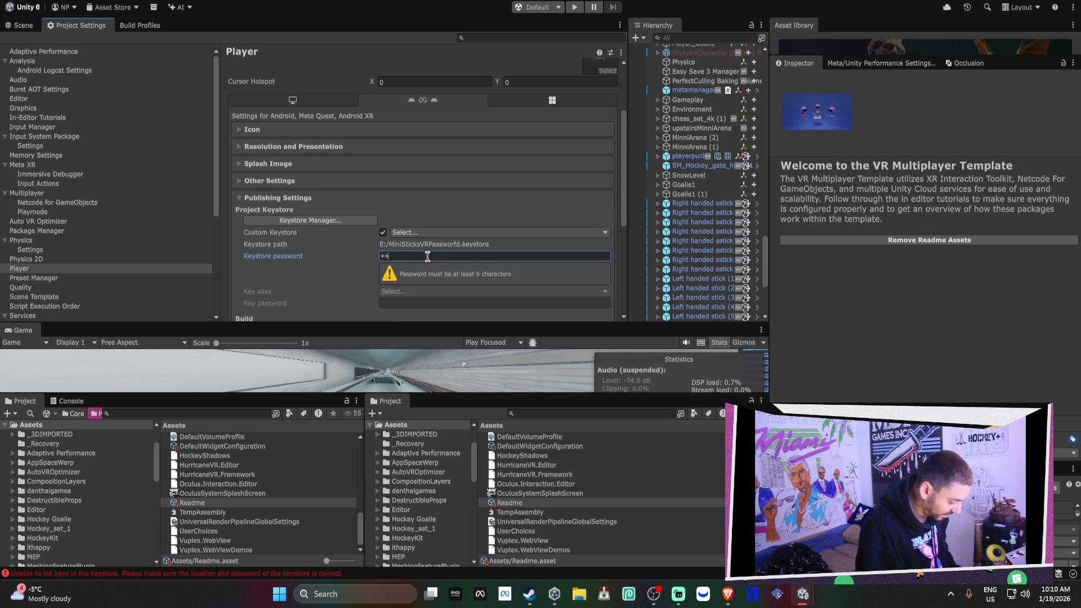
key(Return)
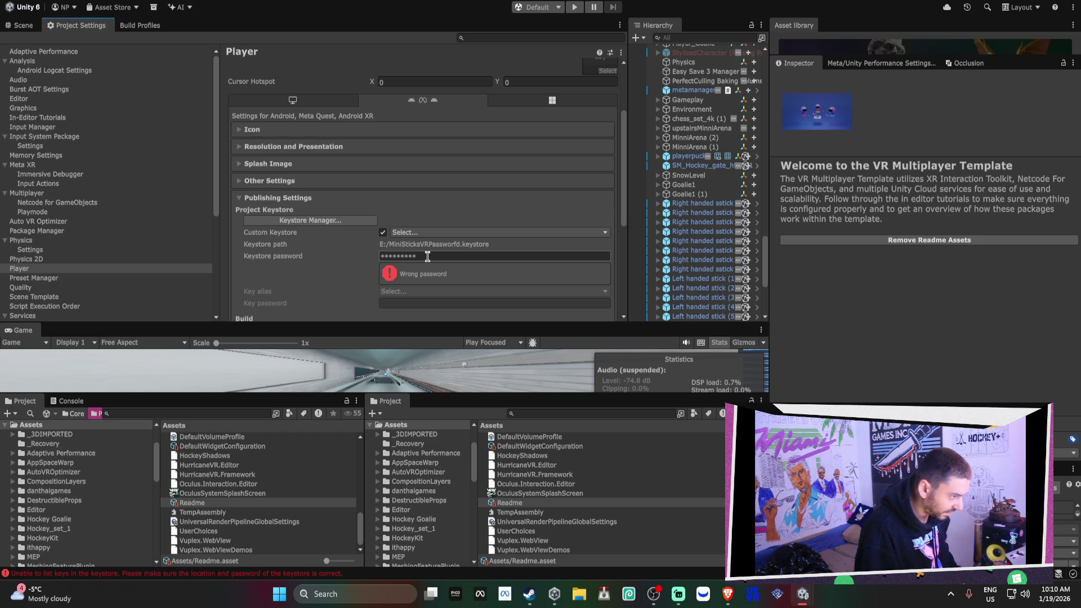
click(442, 256)
text(*)
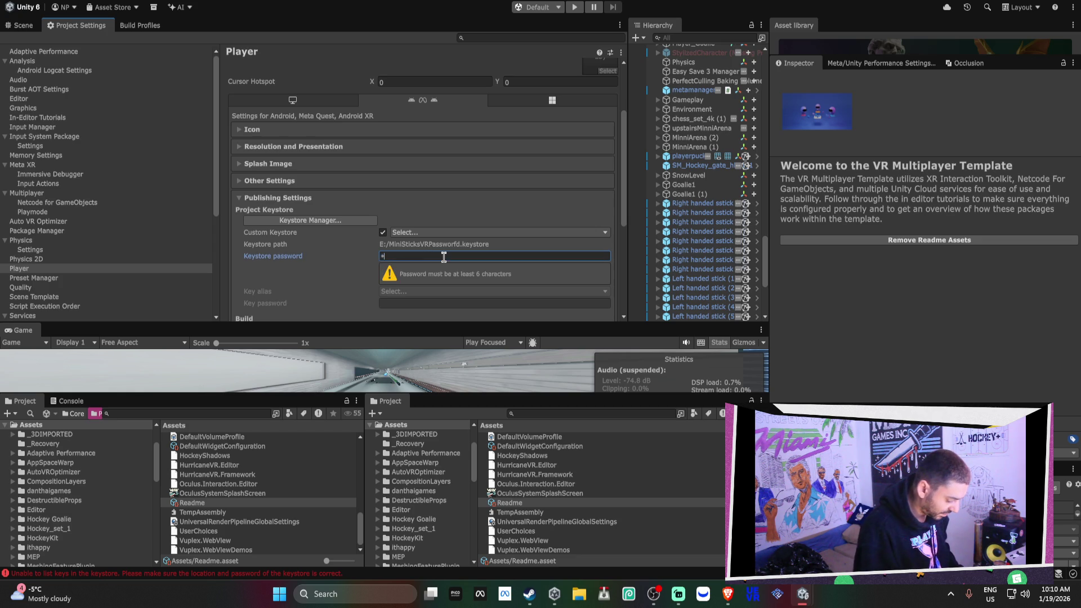
text(****)
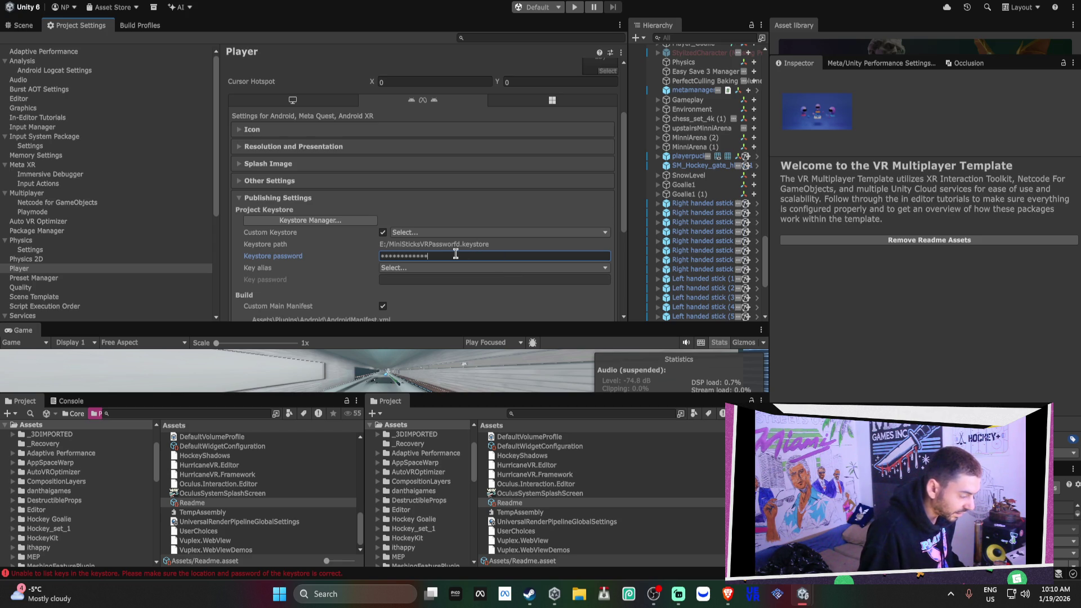
key(Return)
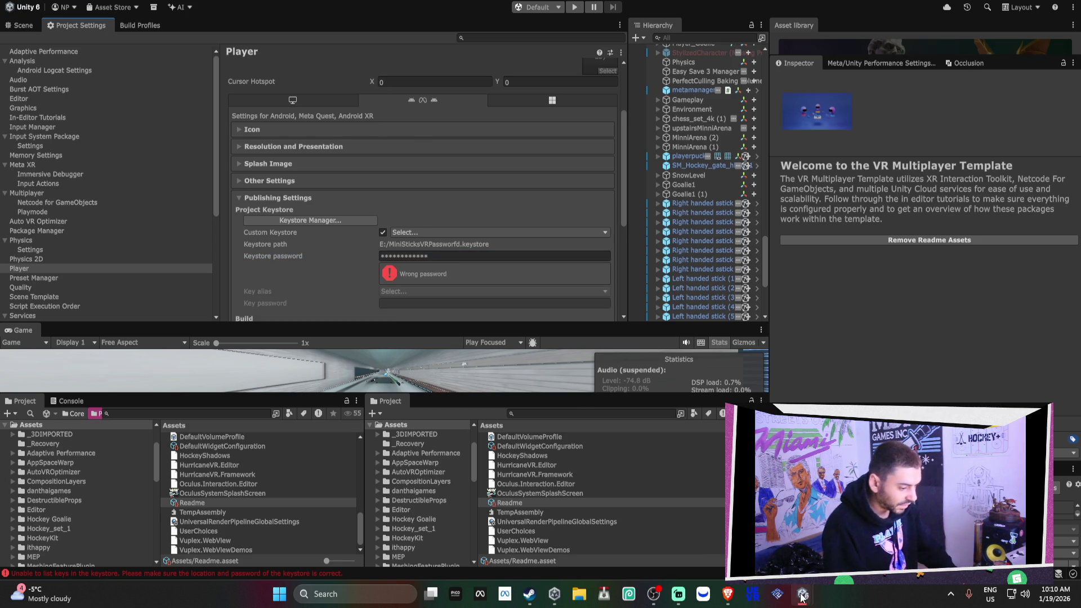
click(579, 347)
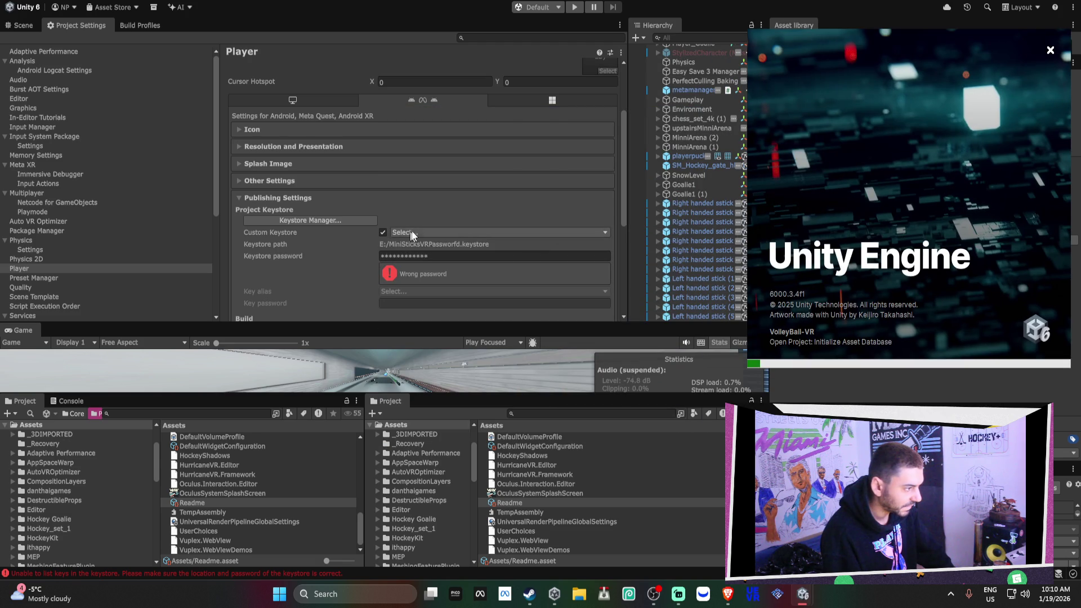
Step: Load the .keystore file from E:\MINISTICKSUnity as the custom keystore
click(401, 233)
click(429, 242)
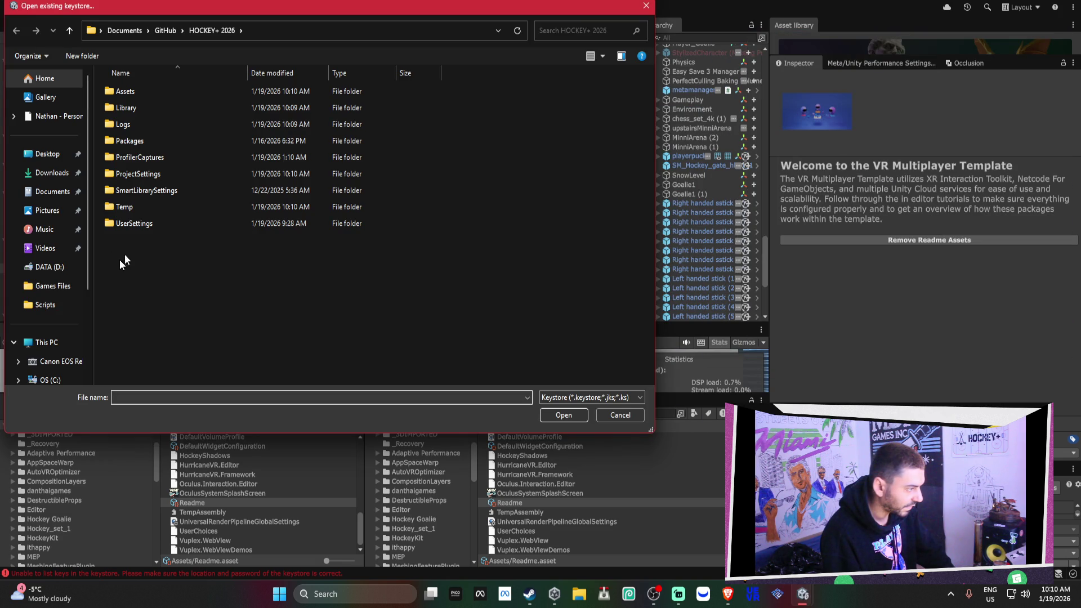
scroll(62, 281, down, 2)
click(61, 320)
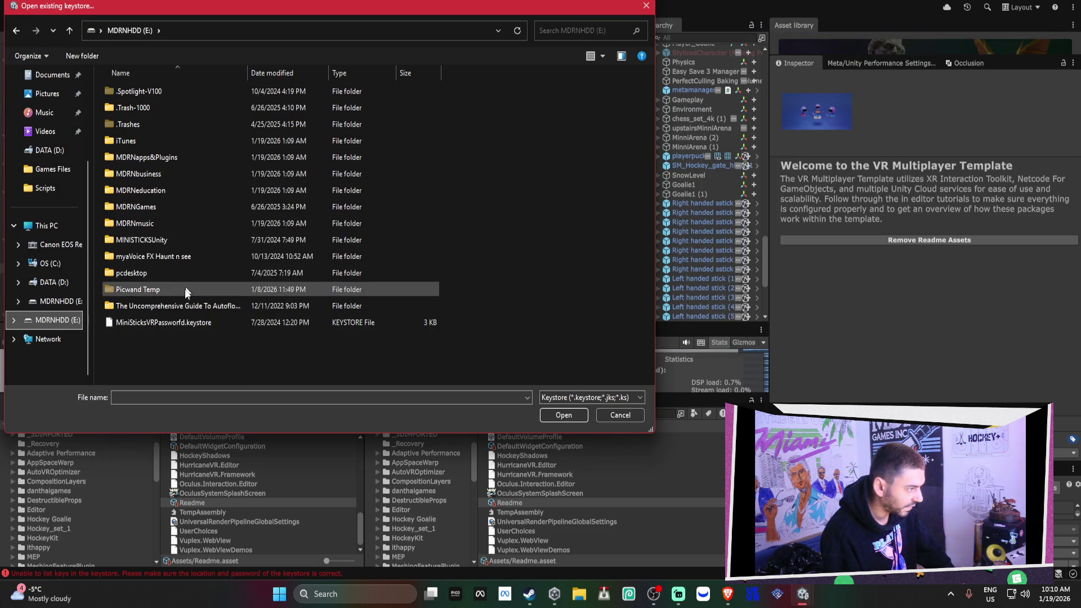
double_click(180, 212)
double_click(180, 213)
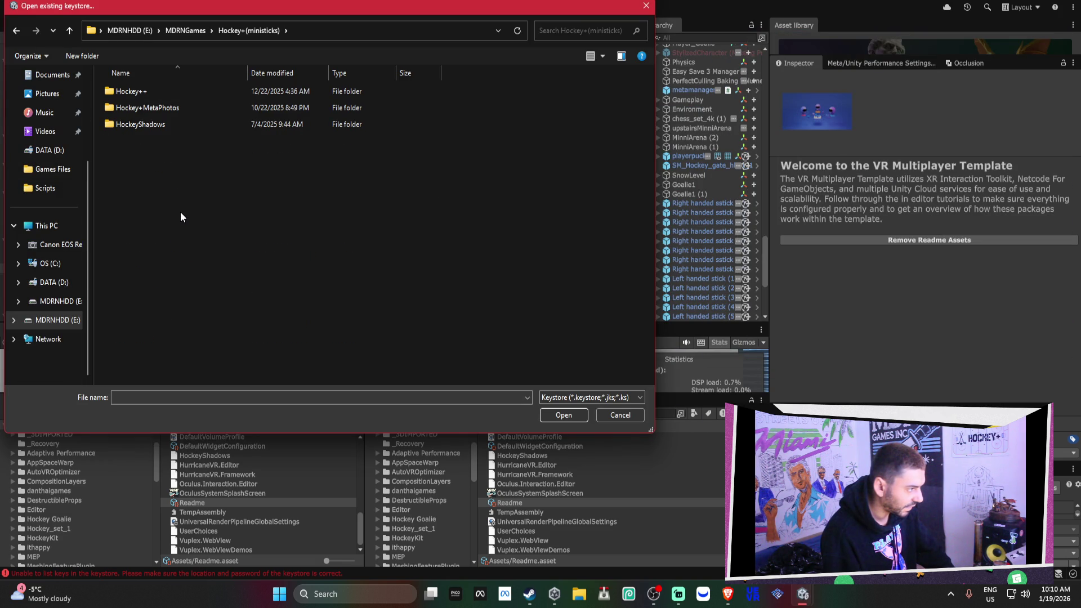
double_click(174, 107)
click(16, 30)
click(16, 30)
click(16, 31)
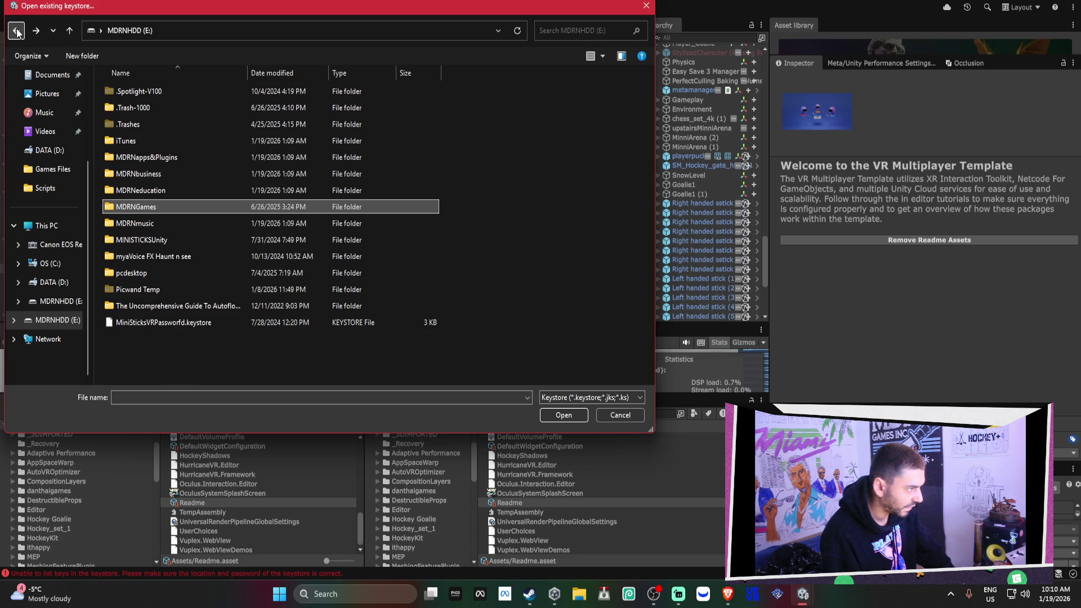
double_click(174, 240)
click(177, 224)
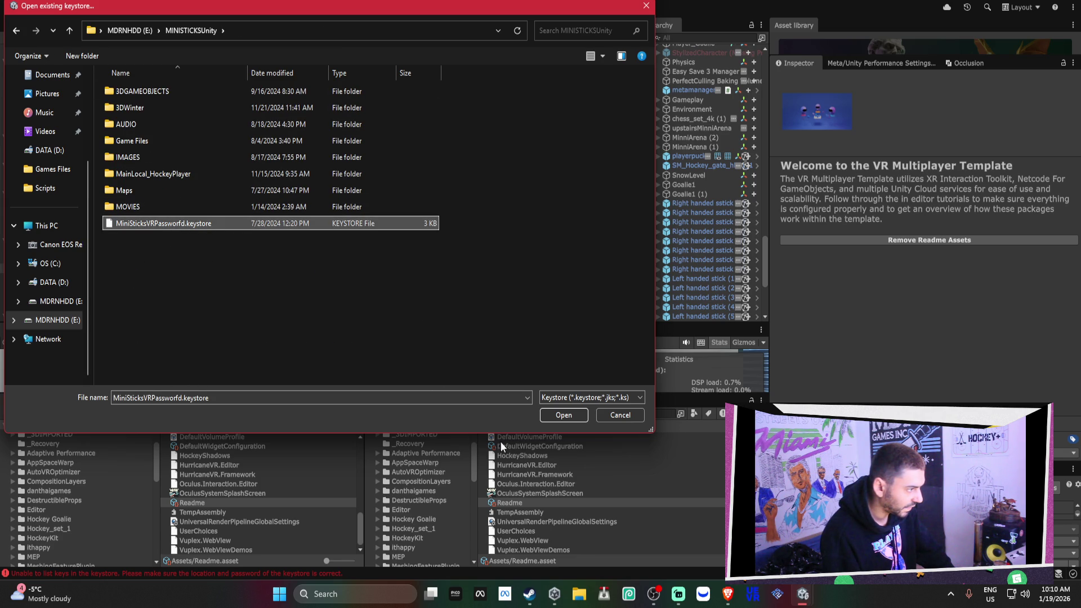
click(569, 414)
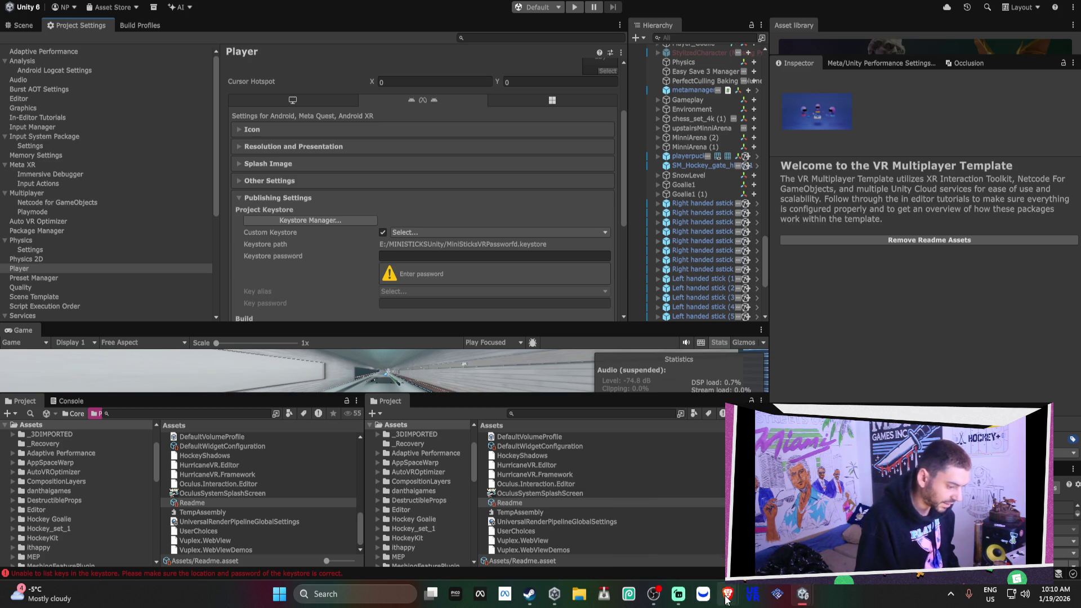
mouse_move(727, 594)
click(741, 532)
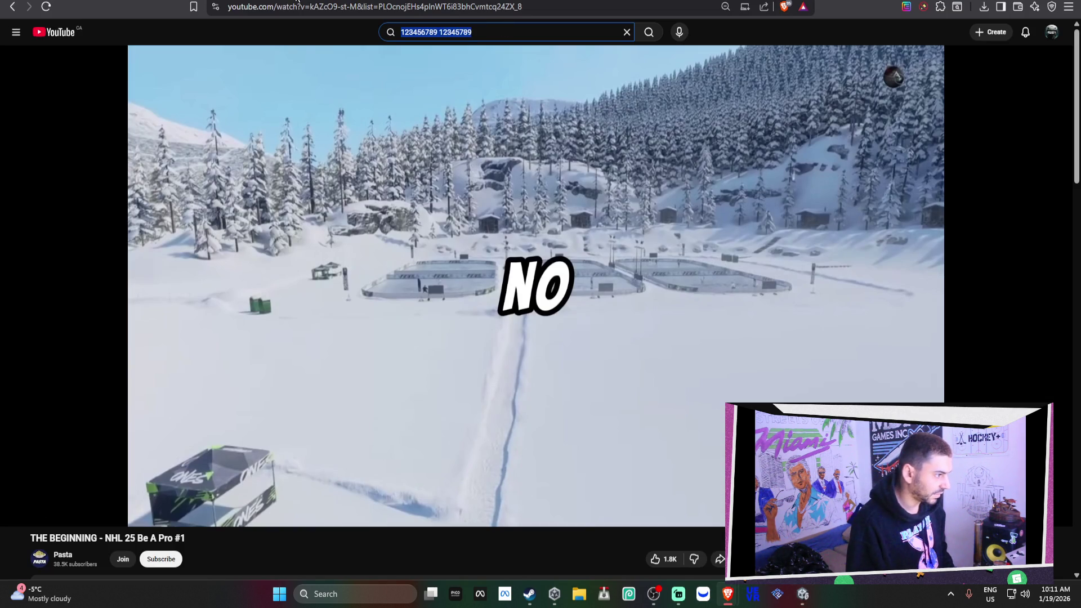
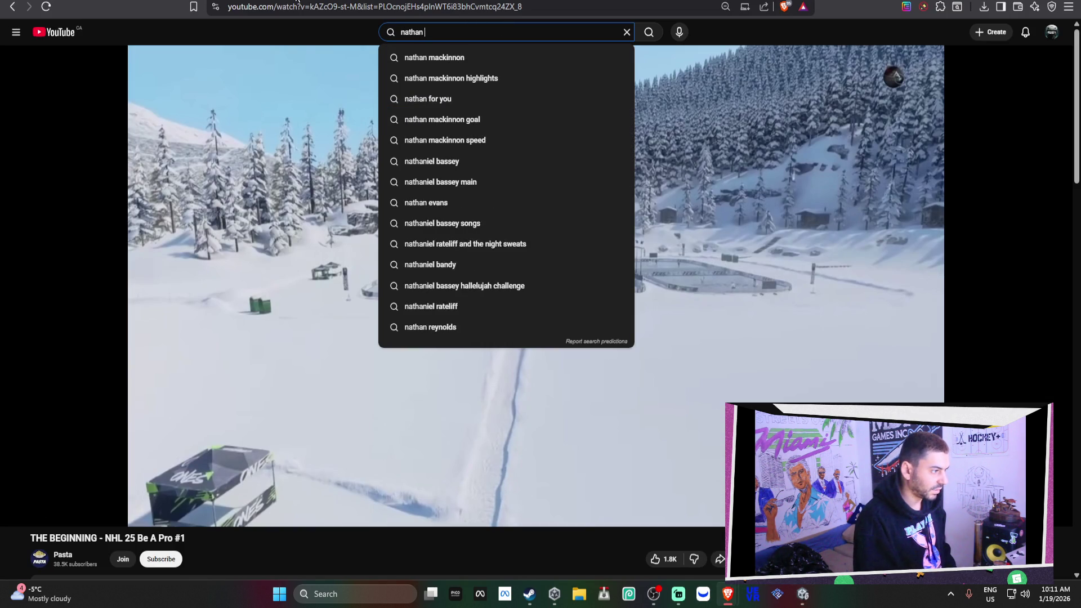
text( went to the marke)
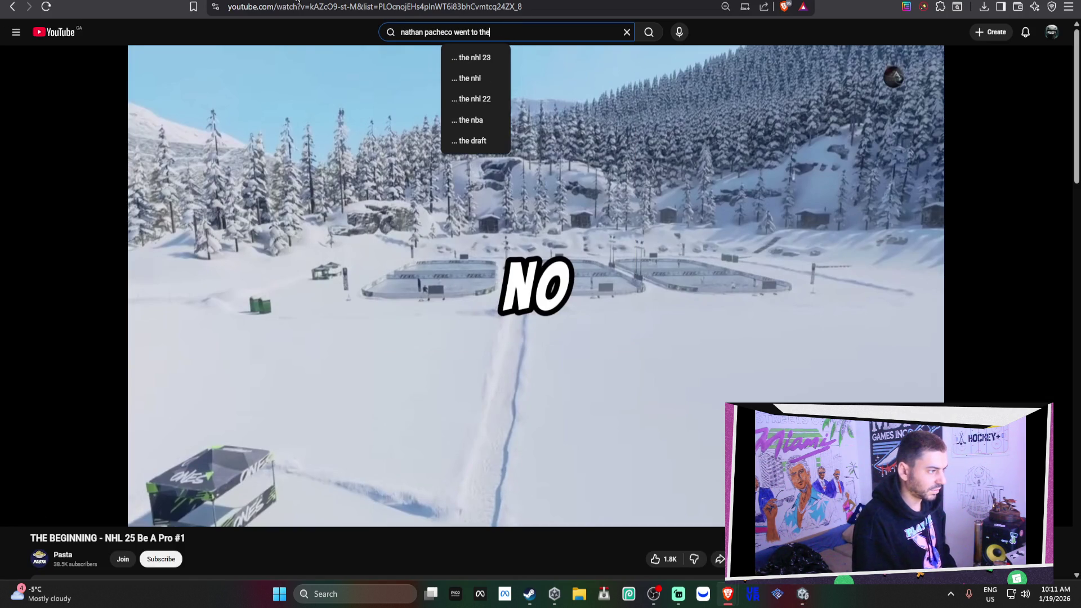
text(rt)
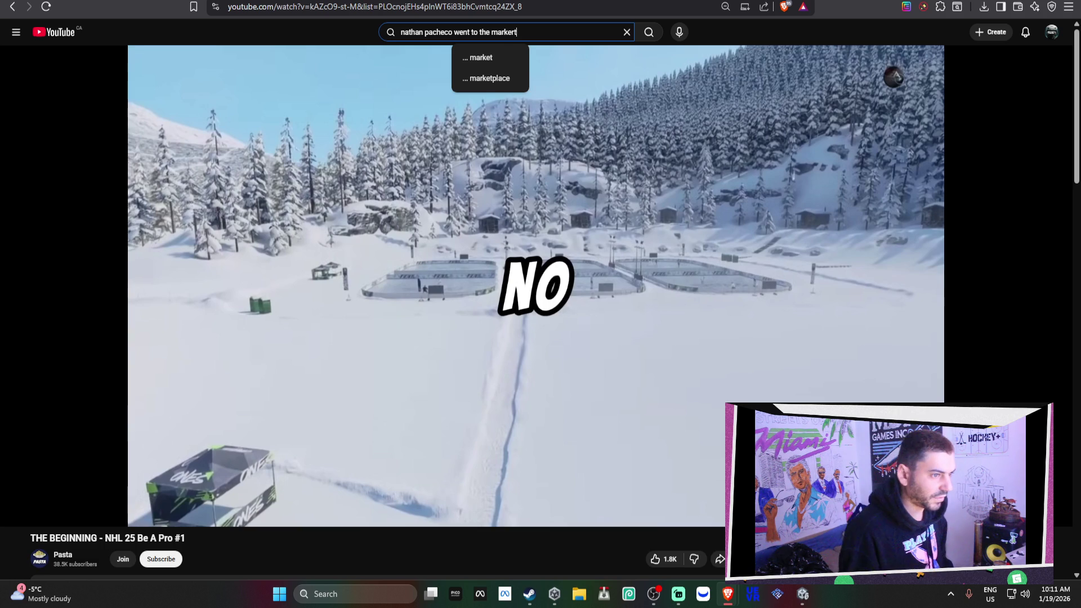
key(alt+Tab)
click(437, 256)
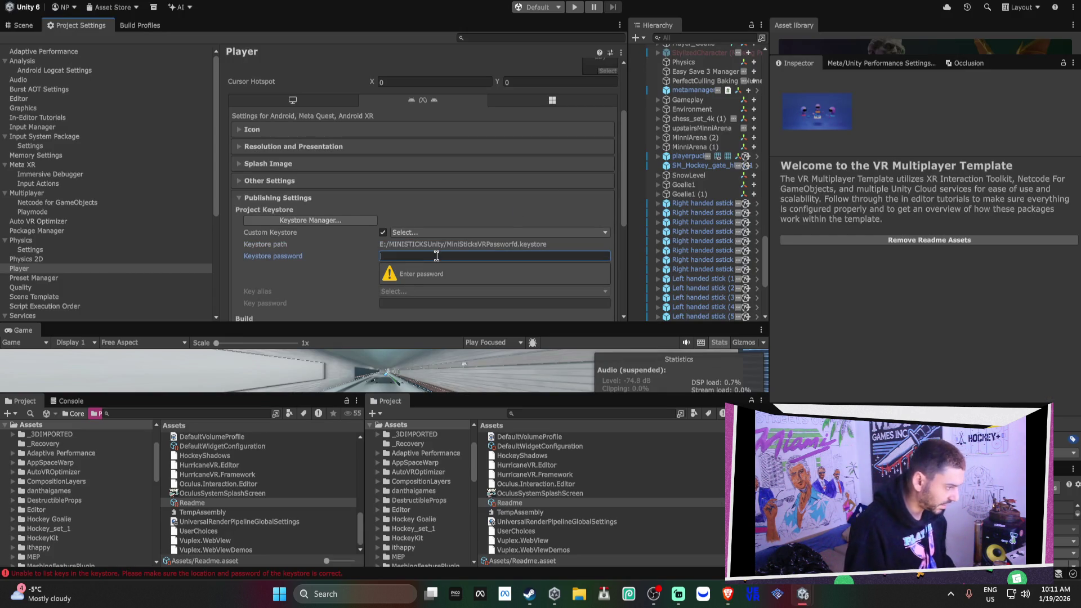
Step: Try three more keystore passwords for the MINISTICKSUnity keystore, each rejected
text(********)
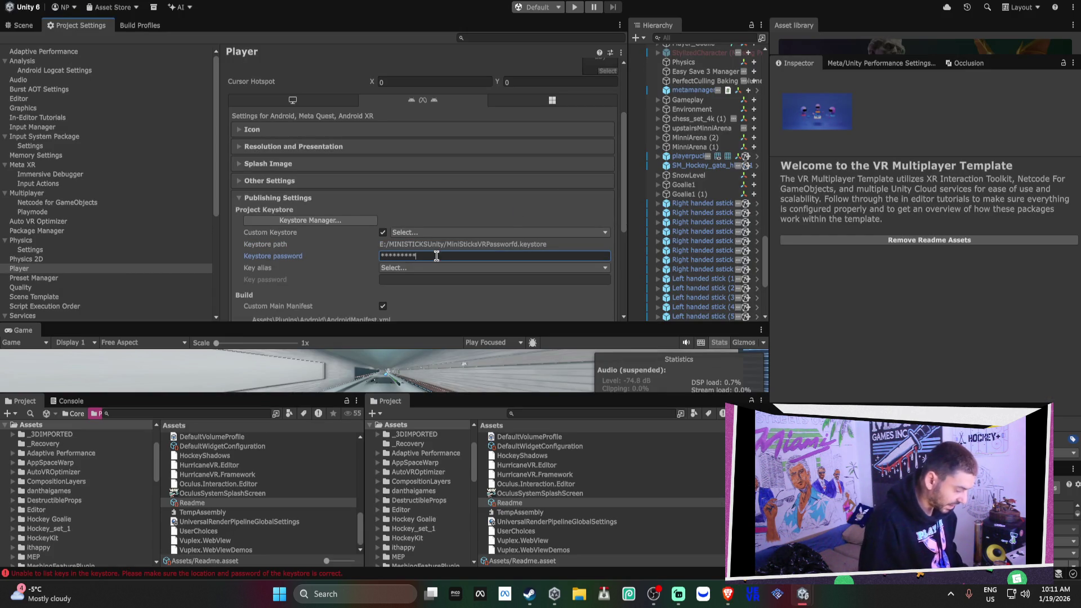
key(Return)
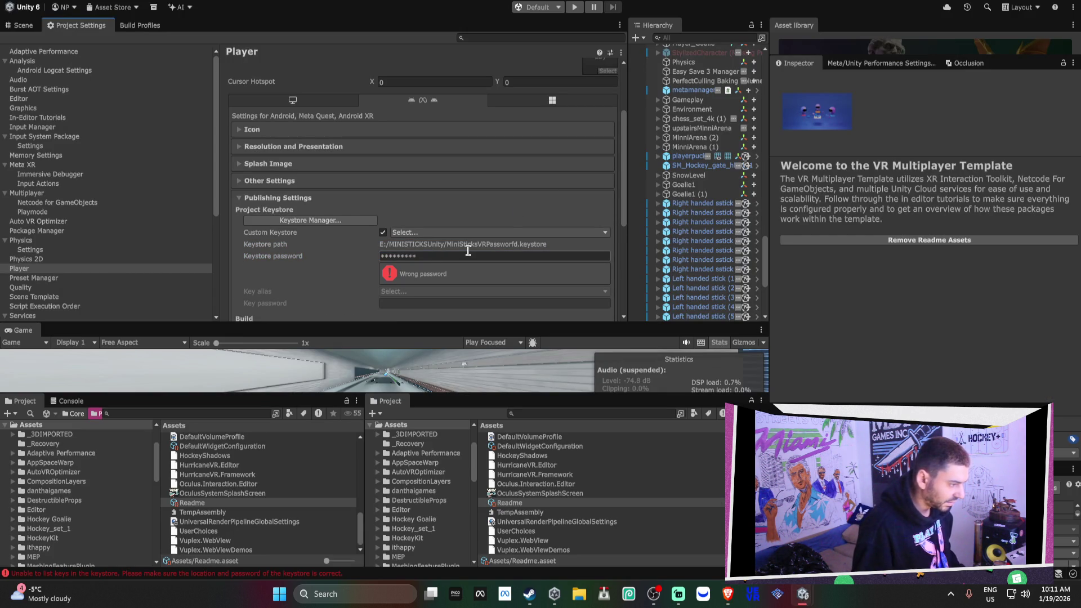
click(472, 256)
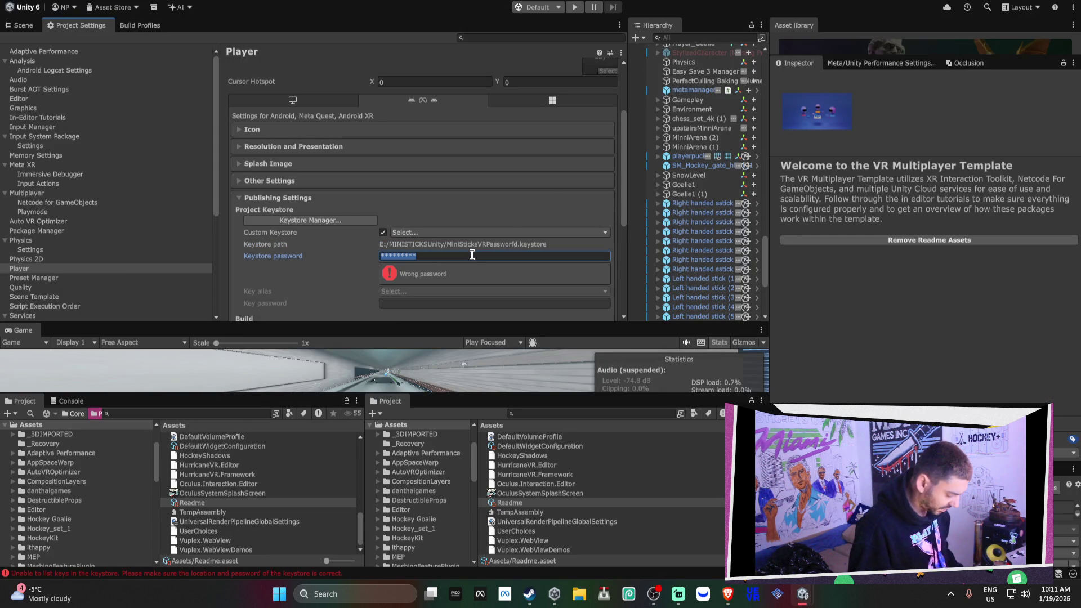
text(*****)
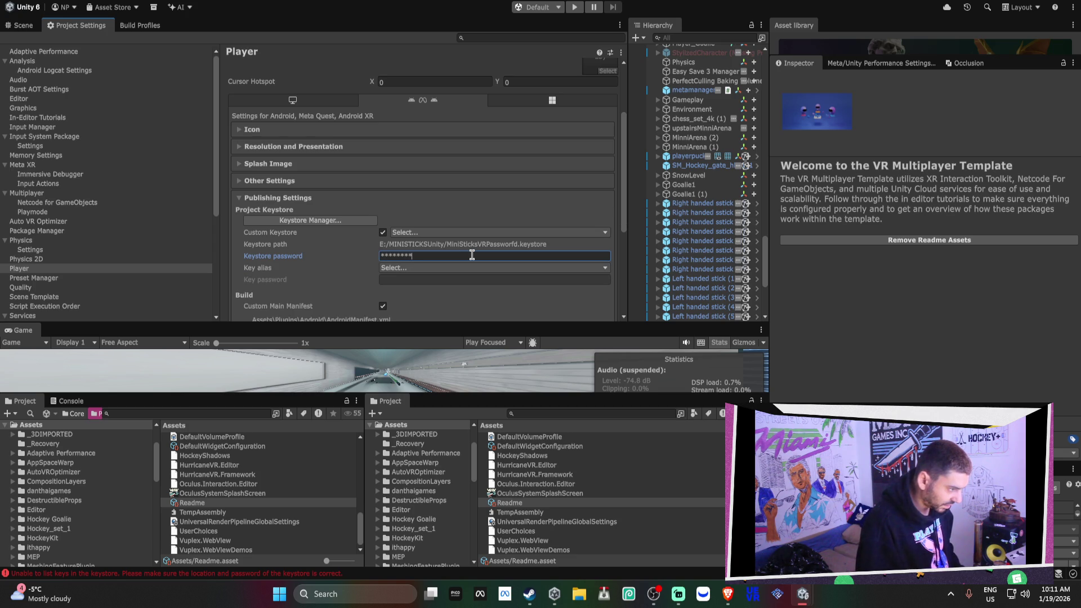
key(Return)
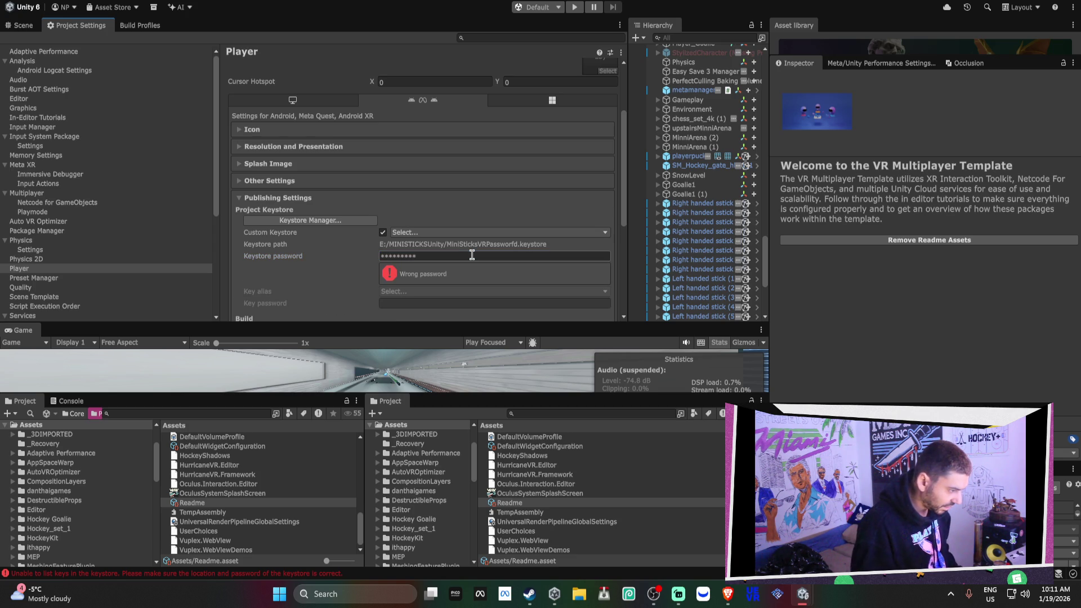
click(423, 258)
text(**)
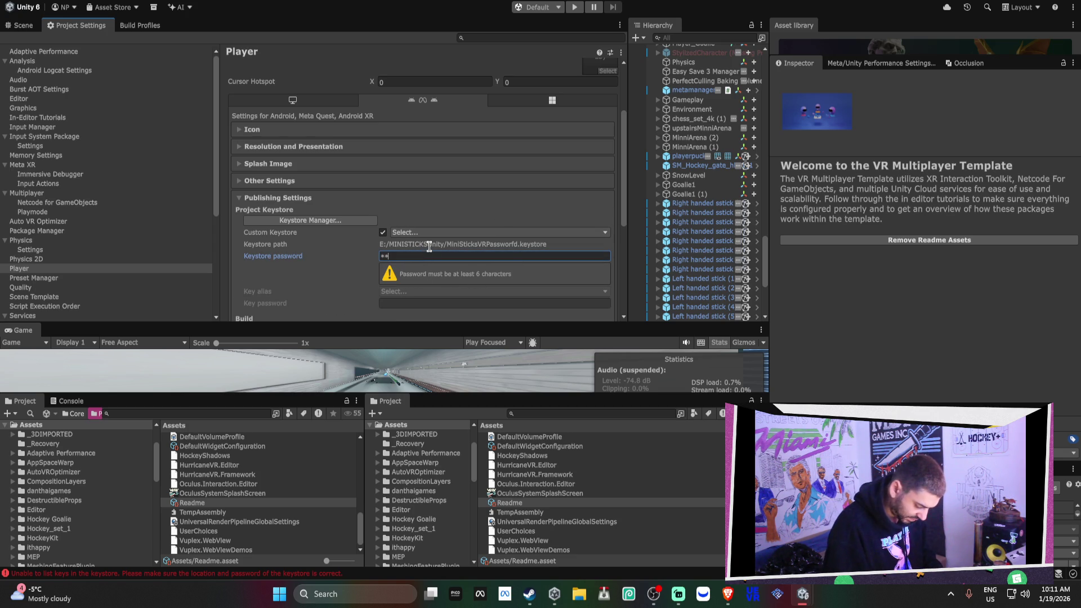
text(**)
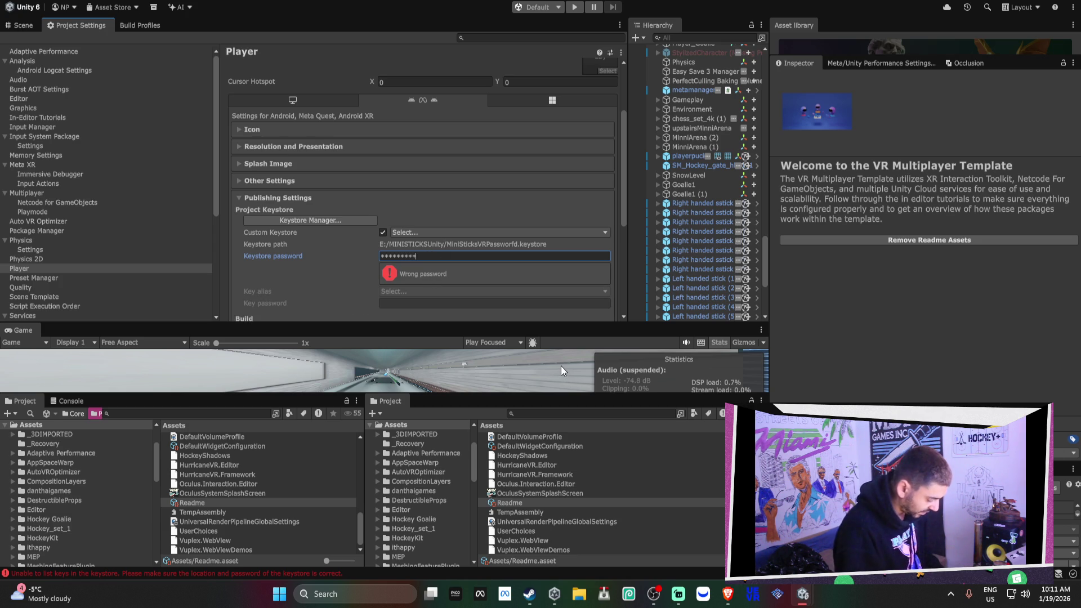
Step: Type one more attempt, then delete it so the Keystore password field is empty
key(ctrl+a)
text(*********)
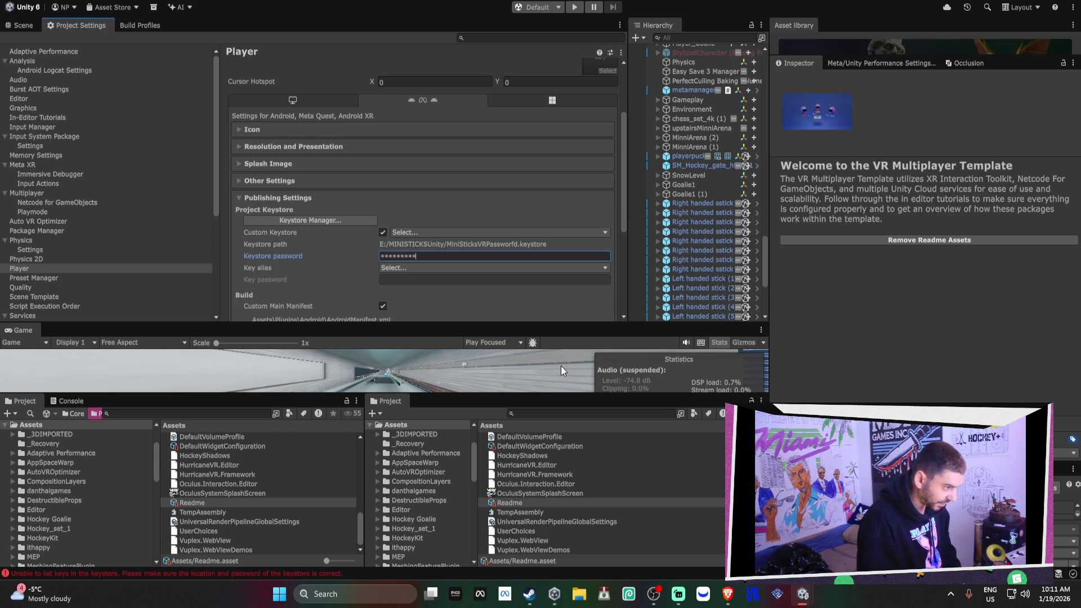
click(450, 257)
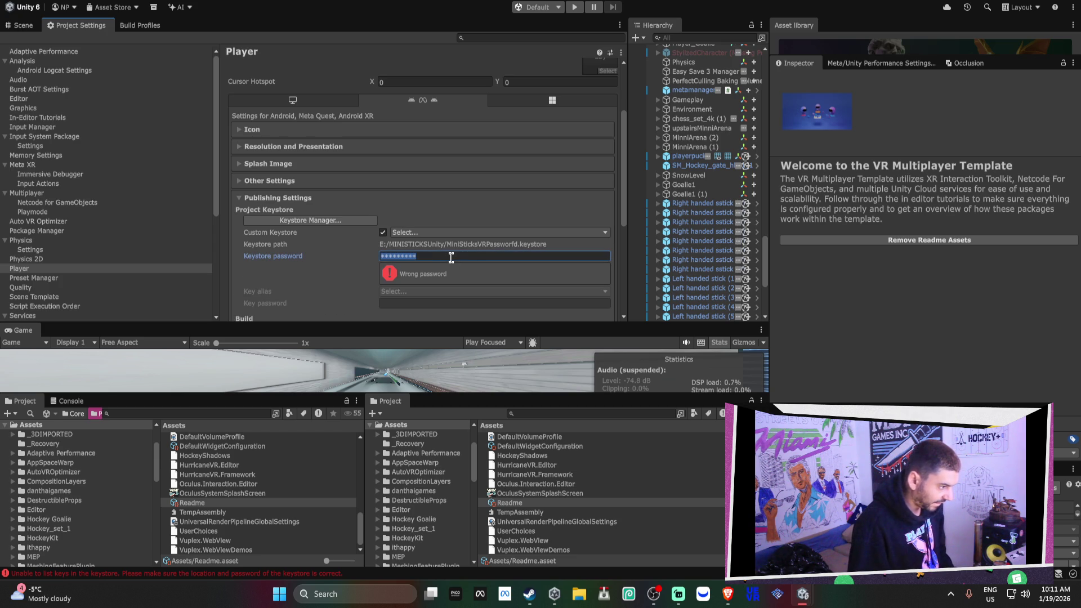
key(BackSpace)
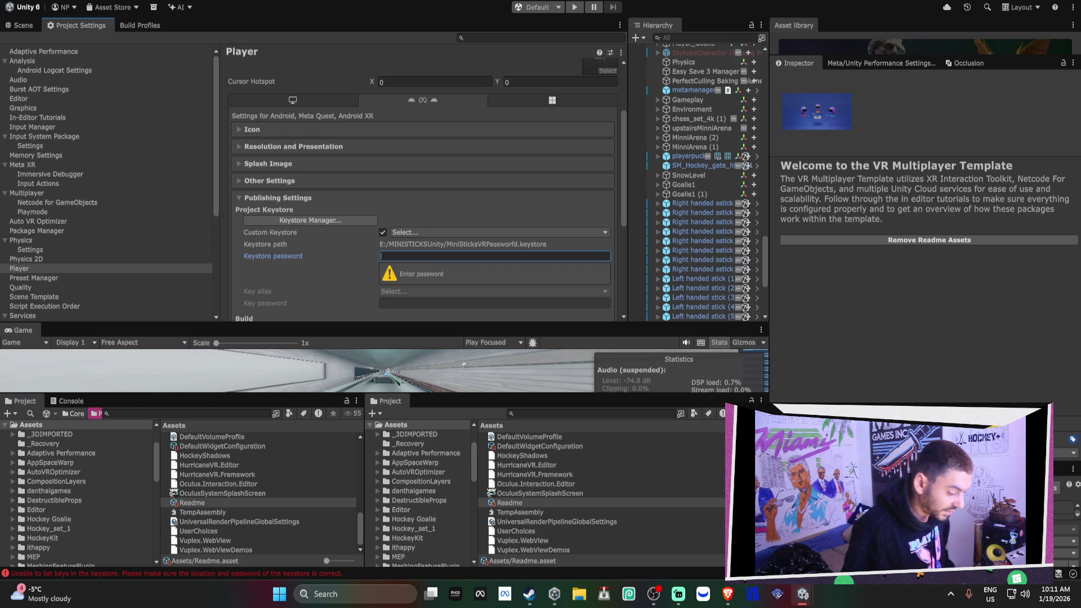
click(804, 598)
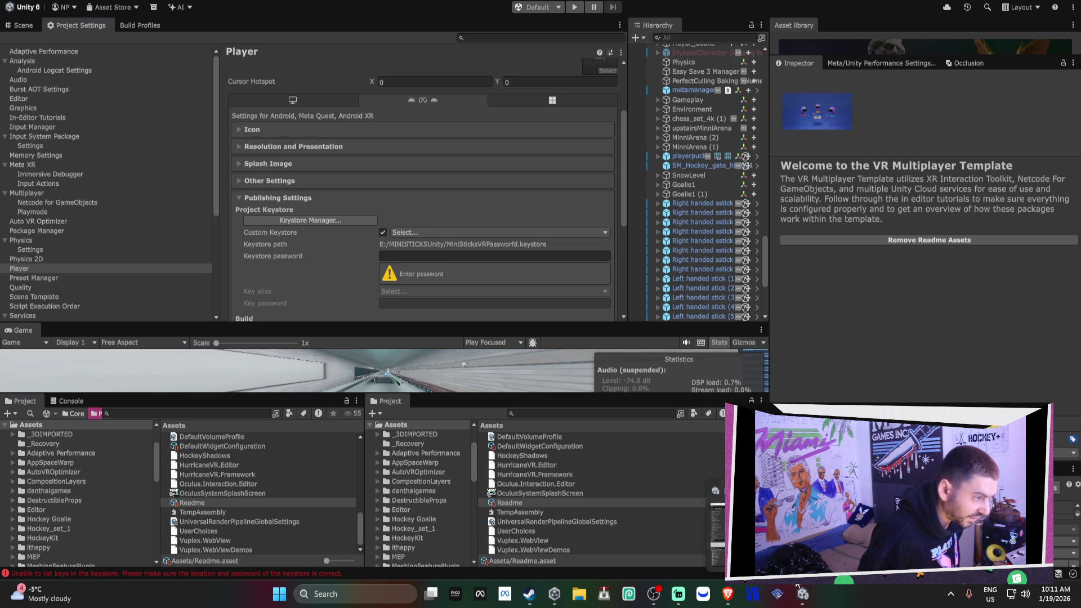
Step: Switch the project's build platform to Meta Quest in Build Profiles
click(158, 23)
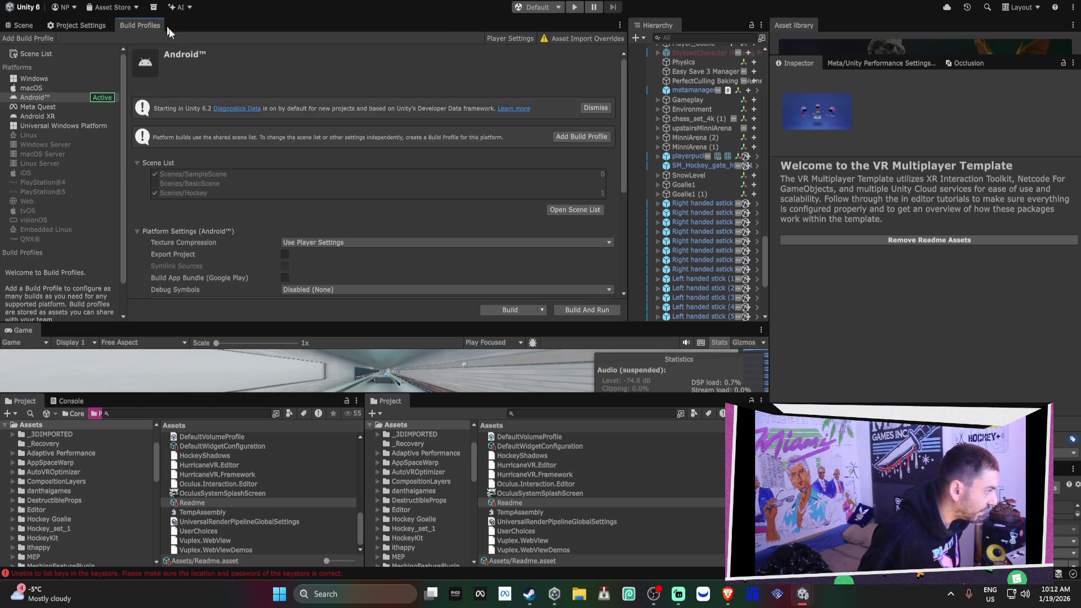
click(49, 108)
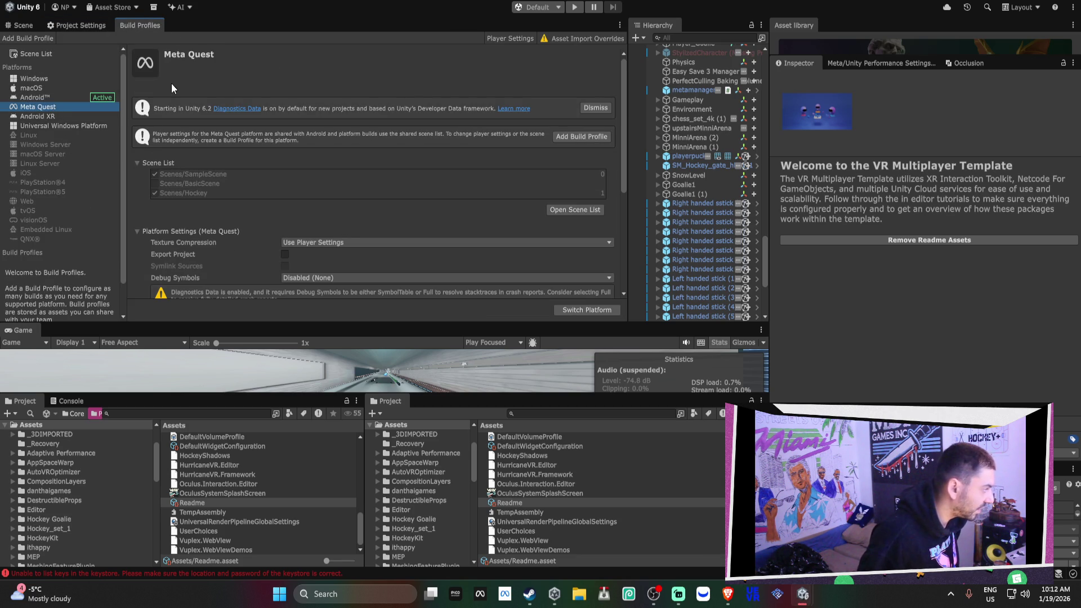
click(603, 309)
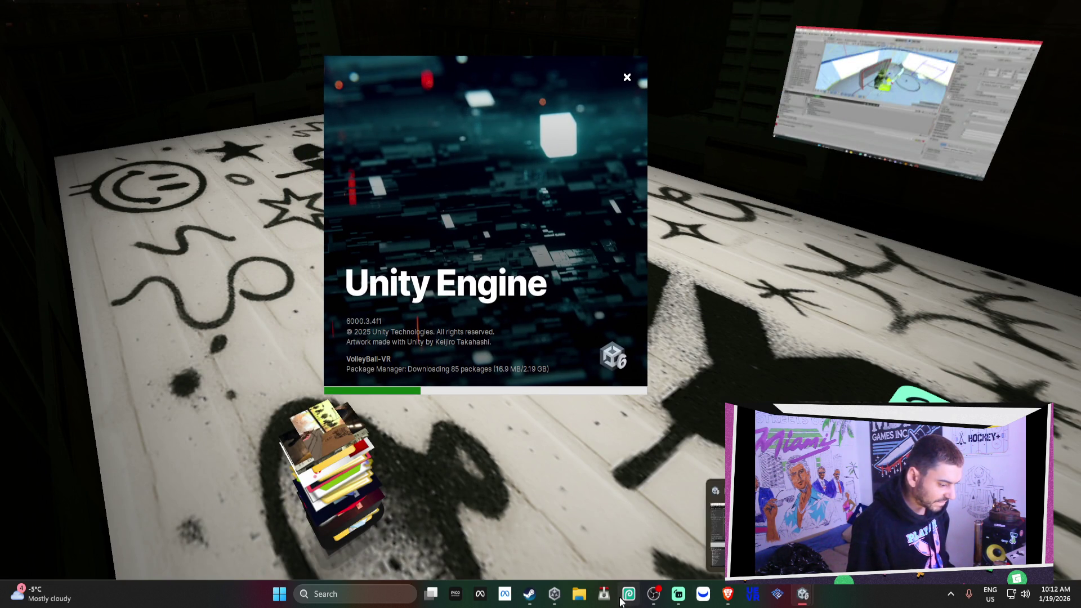
mouse_move(656, 594)
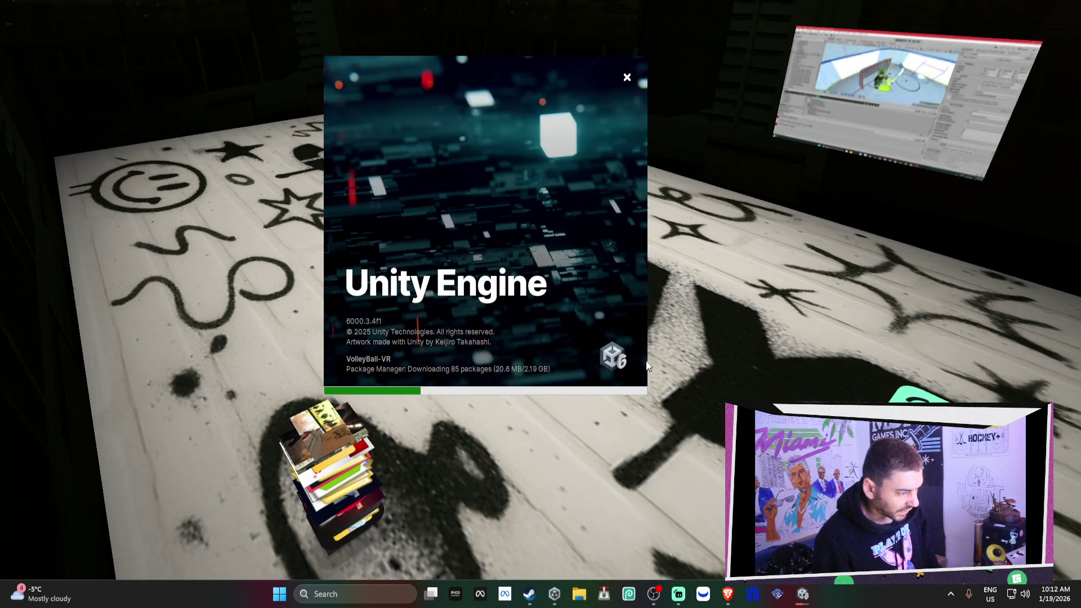
mouse_move(802, 594)
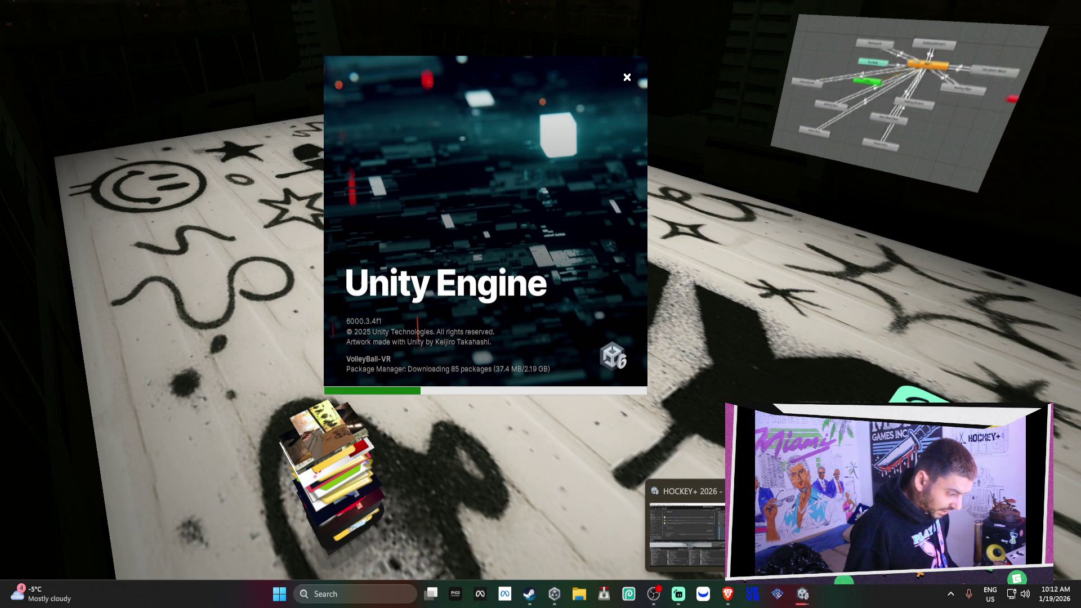
click(555, 594)
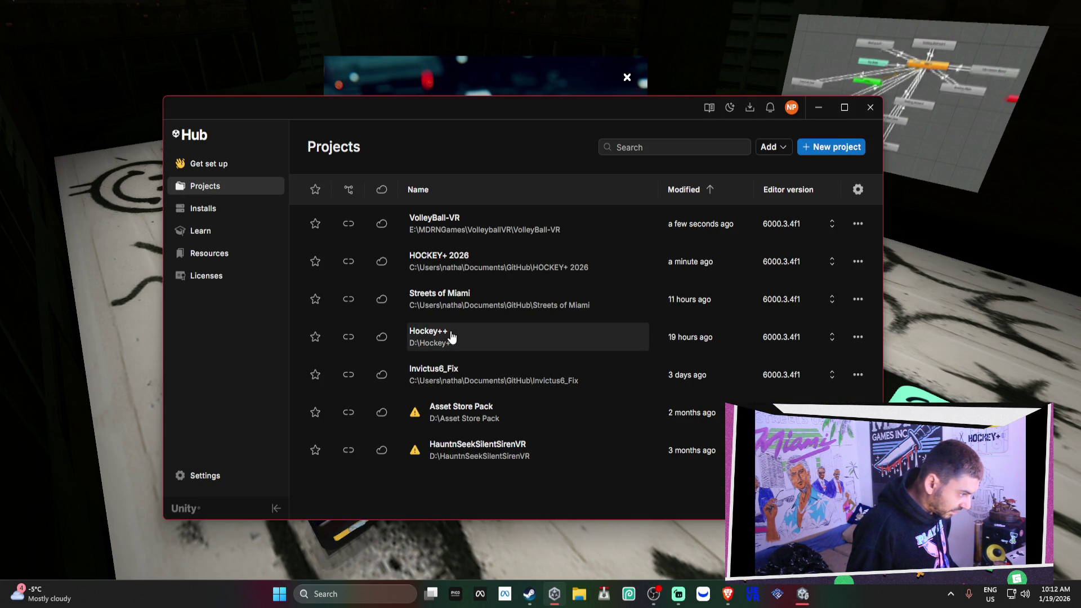
Step: Open the Hockey++ project from Unity Hub's Projects list
click(452, 336)
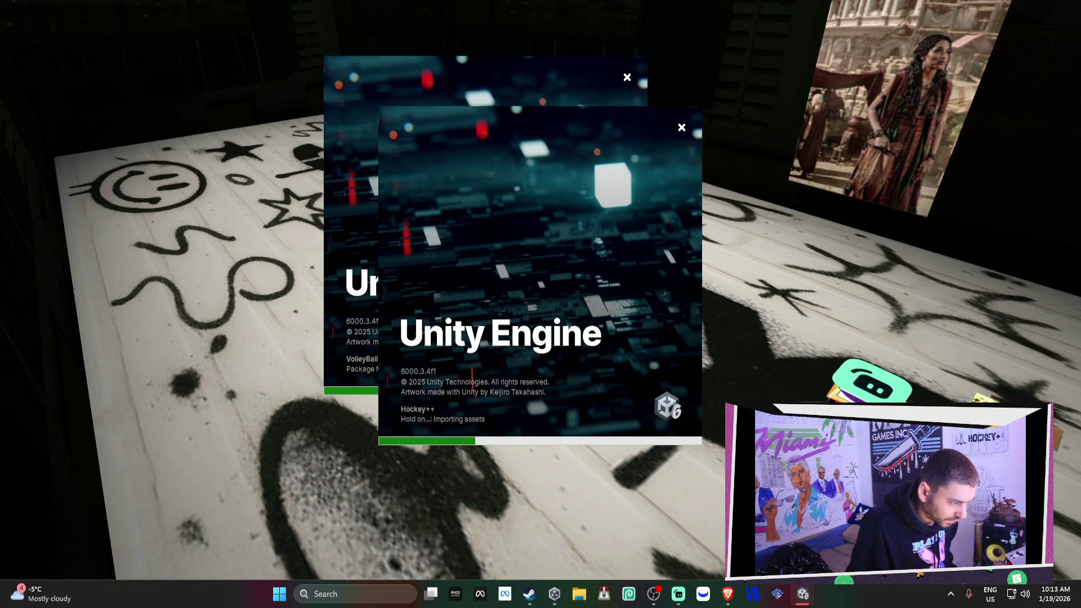
Step: Drag the Hockey++ and VolleyBall-VR loading windows apart, briefly checking the hidden tray icons
mouse_move(508, 361)
mouse_down()
mouse_move(61, 456)
mouse_move(193, 438)
mouse_up()
mouse_move(463, 334)
mouse_down()
mouse_move(589, 255)
mouse_move(565, 277)
mouse_up()
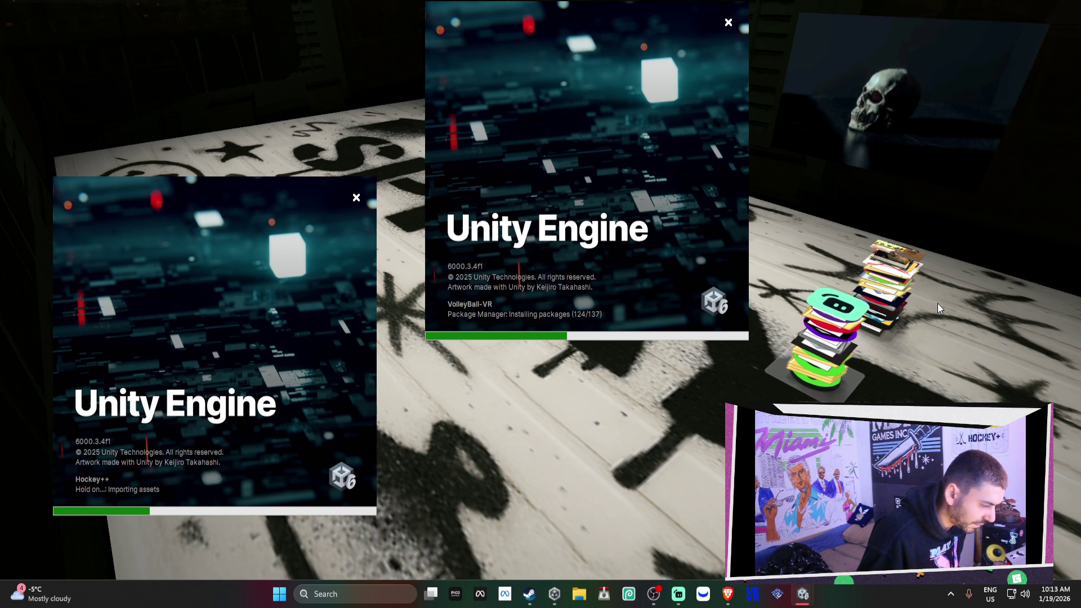
click(950, 594)
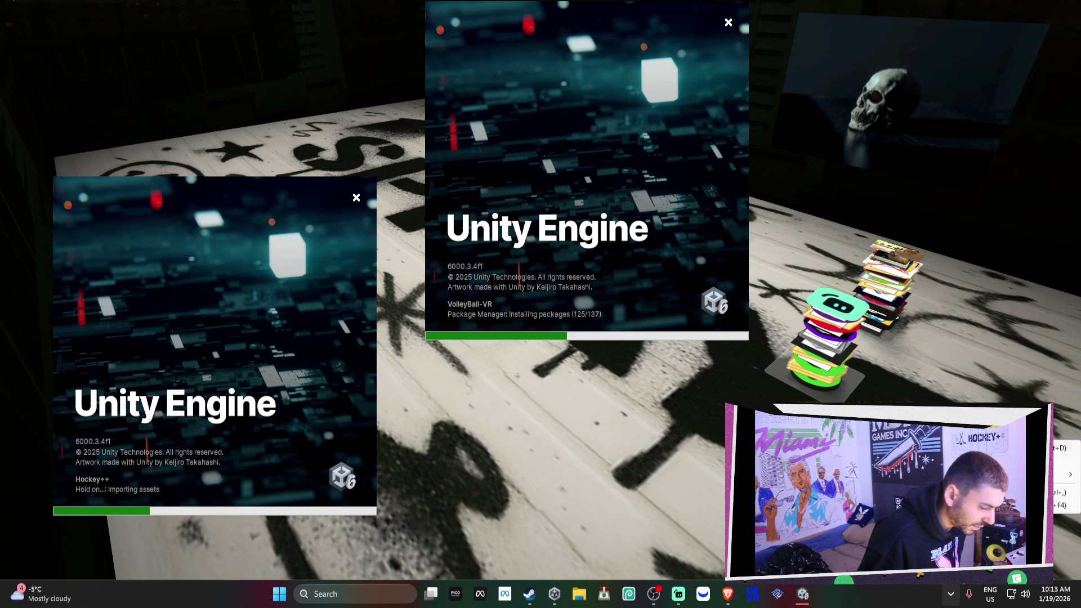
key(Escape)
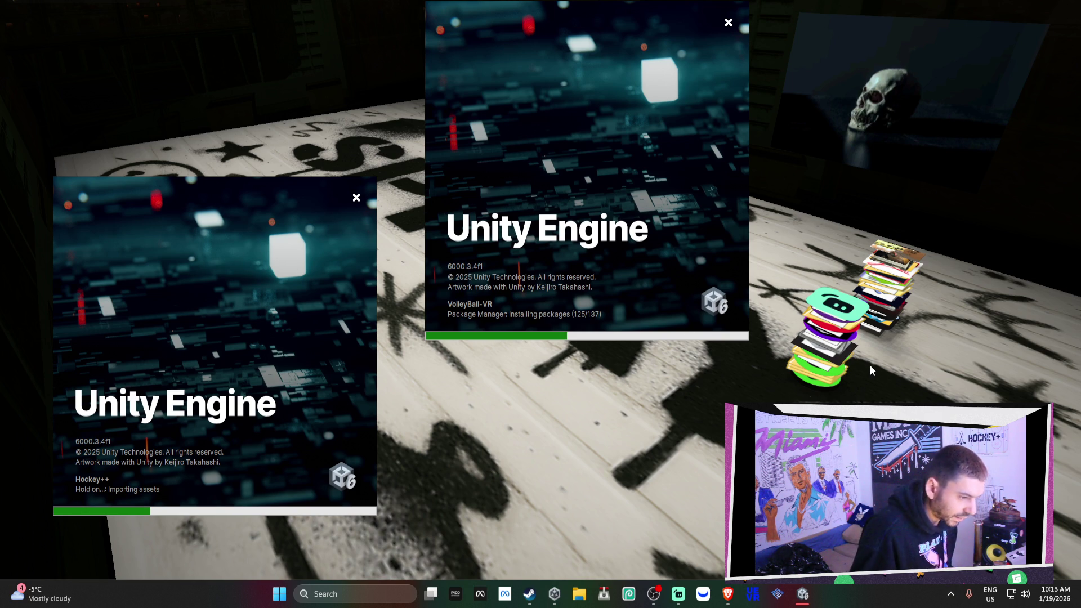
Step: Move the green-topped desktop icon stack right and resize the skull picture frame
mouse_move(813, 361)
mouse_down()
mouse_move(952, 361)
mouse_move(983, 338)
mouse_up()
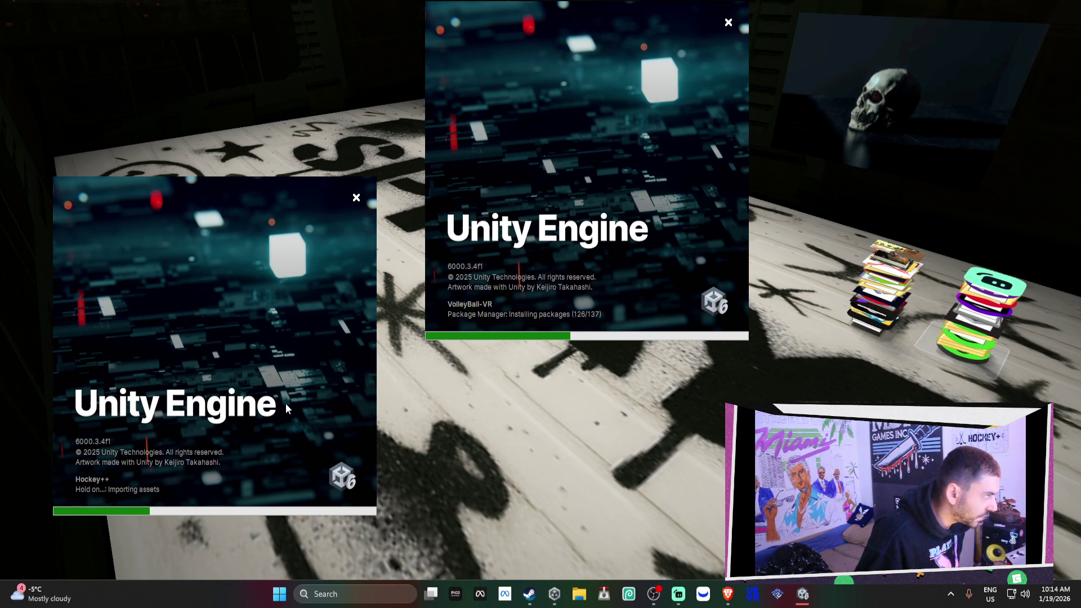
click(885, 104)
click(919, 90)
click(907, 99)
click(886, 84)
click(794, 97)
click(802, 94)
Step: Move the VolleyBall-VR loading window to the lower right and adjust the Pictures frame
mouse_move(452, 151)
mouse_down()
mouse_move(701, 299)
mouse_move(705, 338)
mouse_up()
mouse_move(812, 120)
mouse_down()
mouse_move(463, 81)
mouse_move(302, 48)
mouse_move(84, 89)
mouse_move(404, 75)
mouse_move(560, 92)
mouse_move(325, 134)
mouse_move(609, 106)
mouse_move(758, 113)
mouse_move(806, 134)
mouse_move(771, 97)
mouse_up()
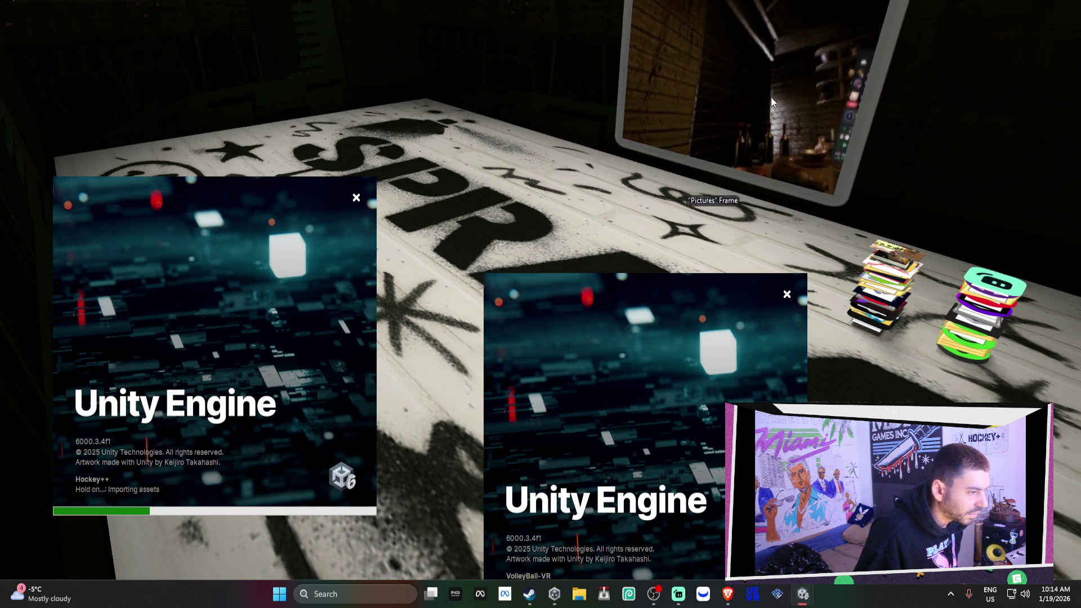
click(786, 67)
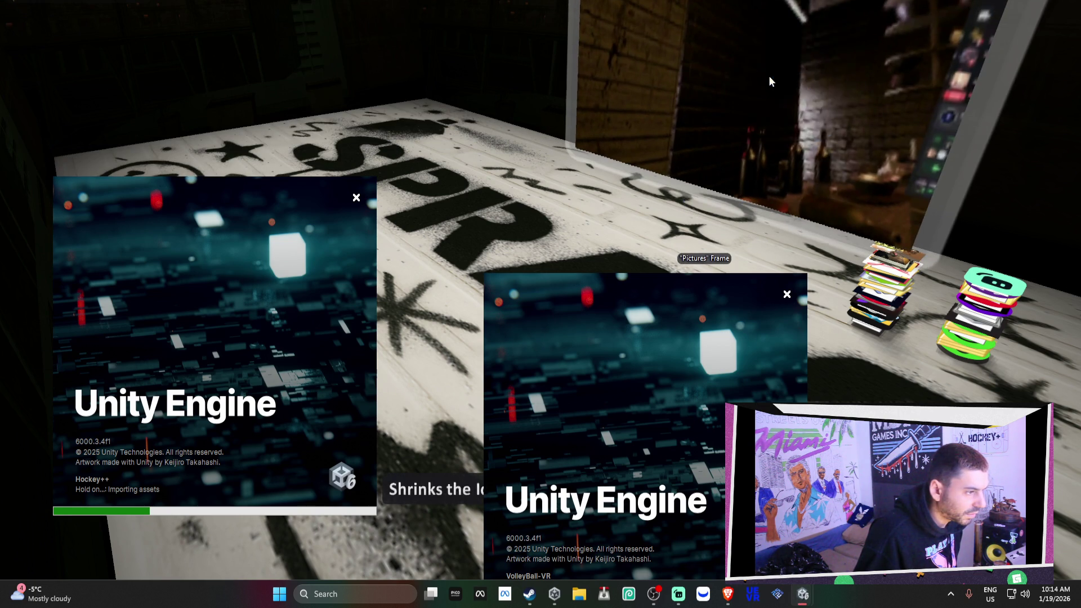
click(768, 76)
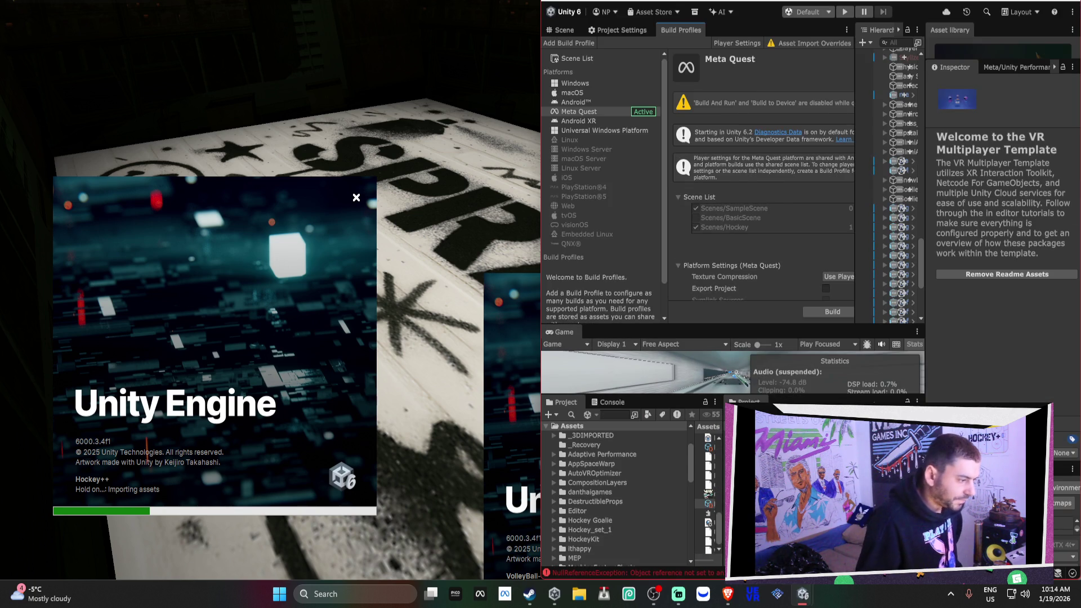
Step: Delete SampleScene and BasicScene from the Scene List, keeping Scenes/Hockey, then return to Player settings
drag(1037, 0, 882, 3)
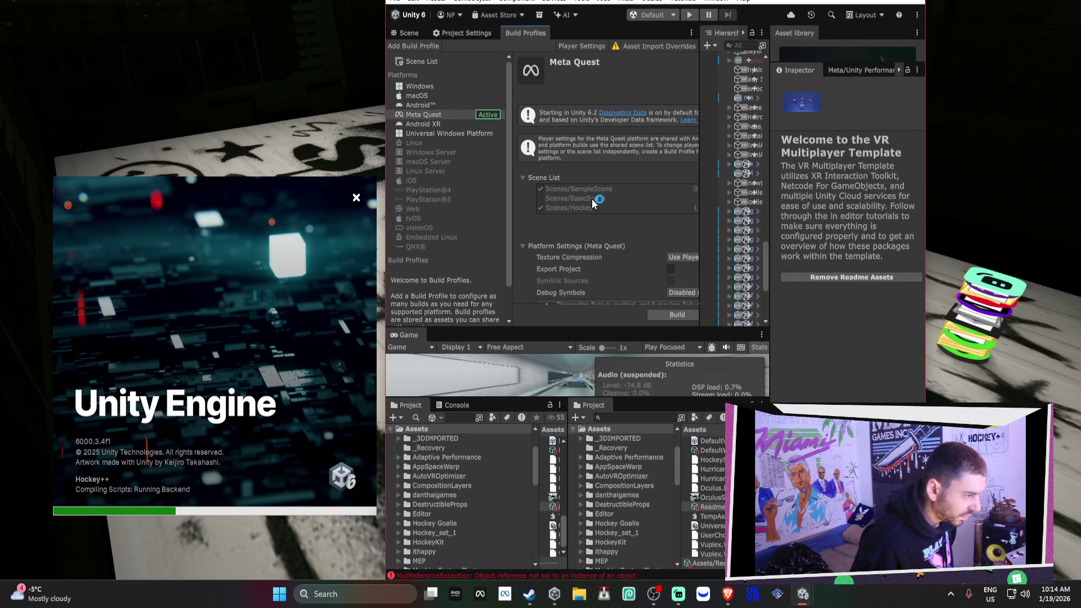
click(419, 61)
click(591, 129)
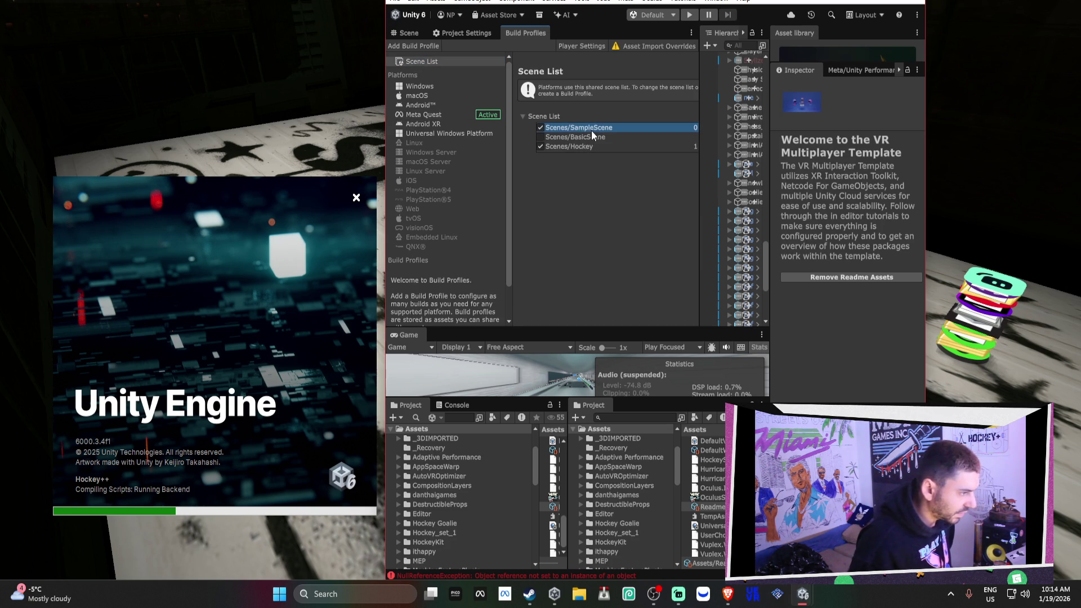
key(Delete)
key(Delete)
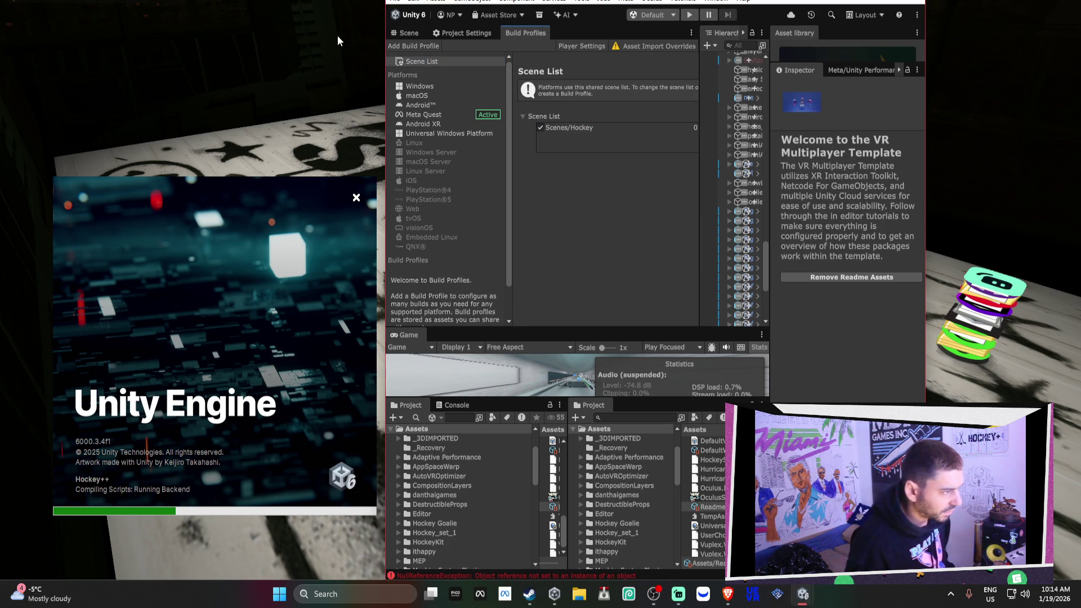
click(491, 33)
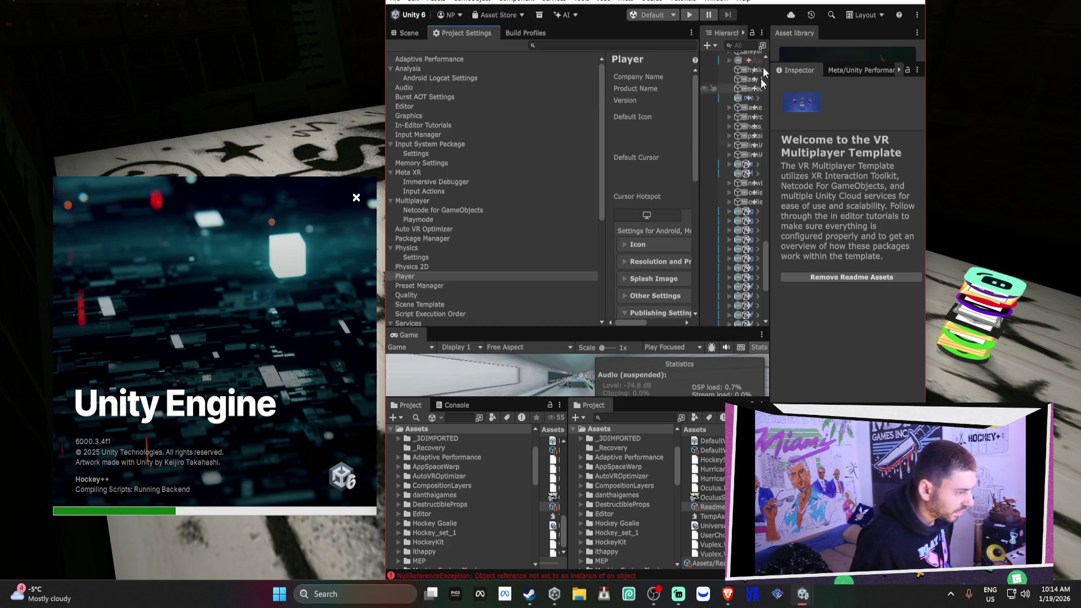
Step: Enter two keystore password attempts in Publishing Settings; both are rejected
scroll(466, 229, down, 5)
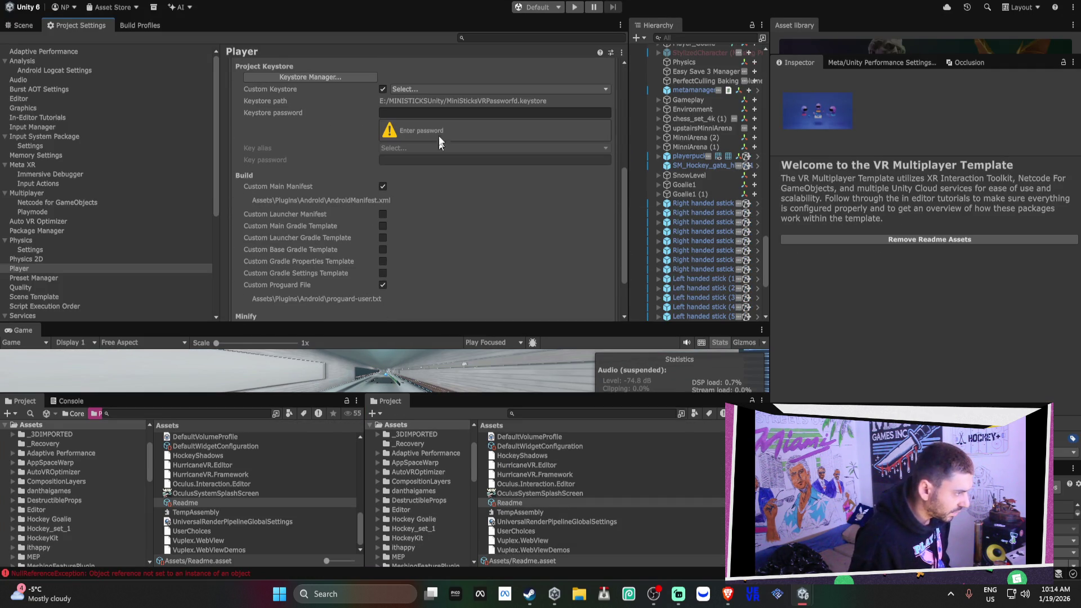
click(439, 113)
text(*)
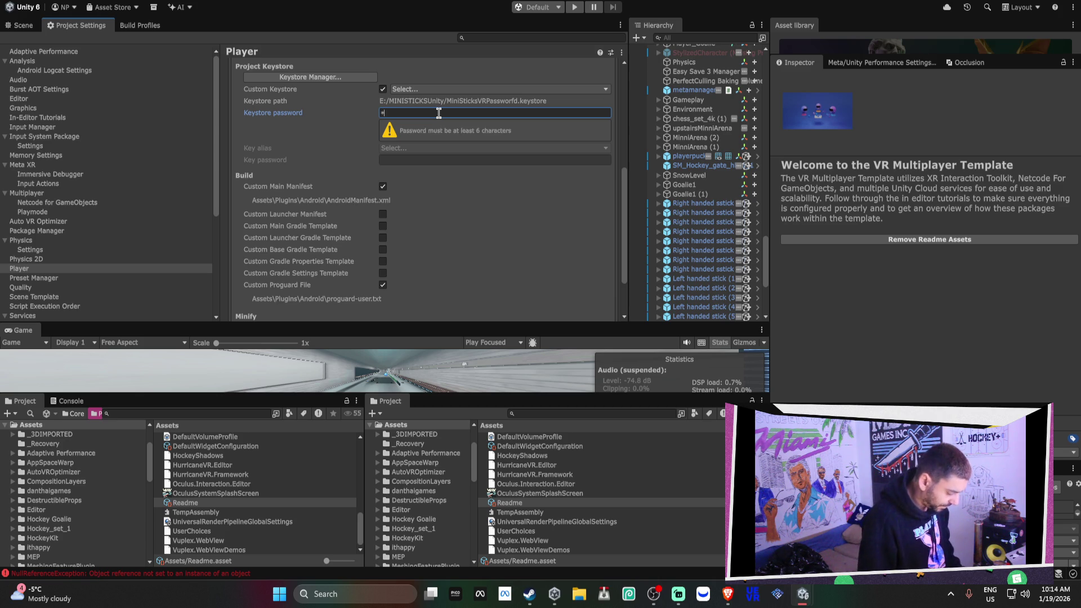
text(****)
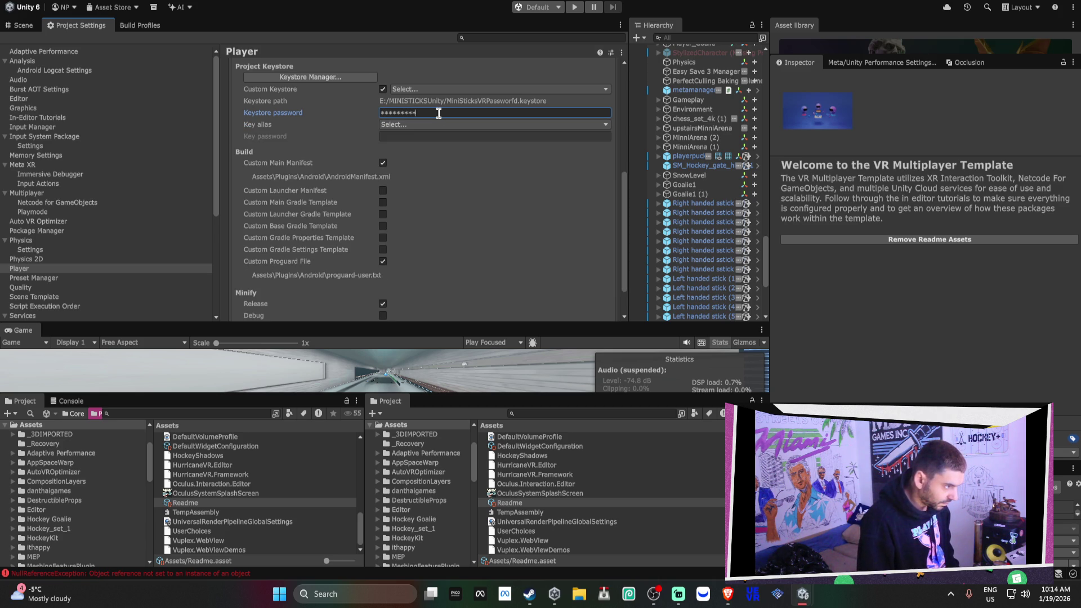
key(Return)
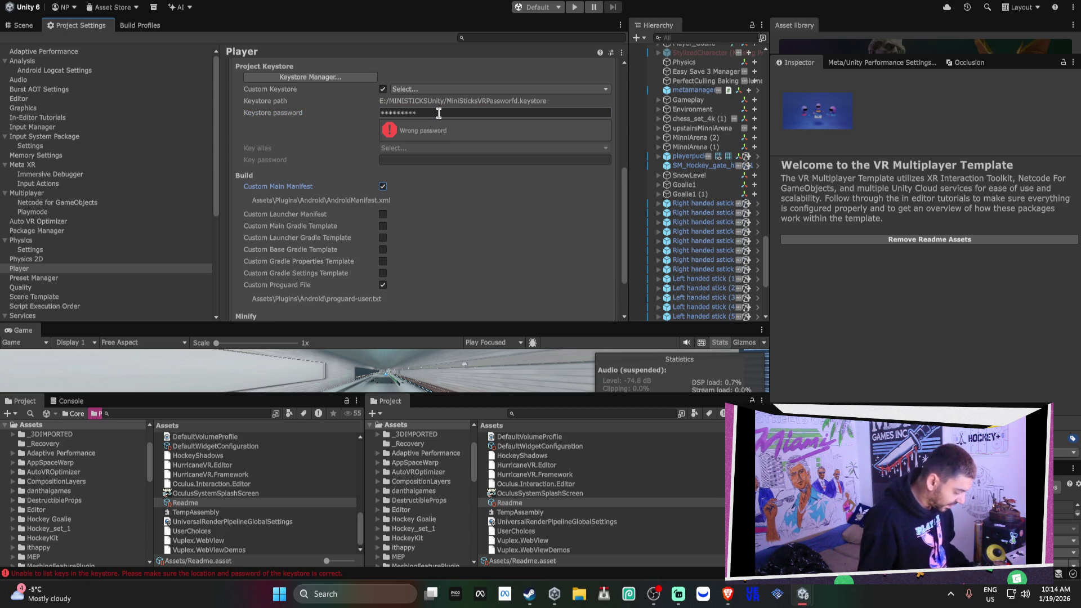
click(439, 113)
text(m*****)
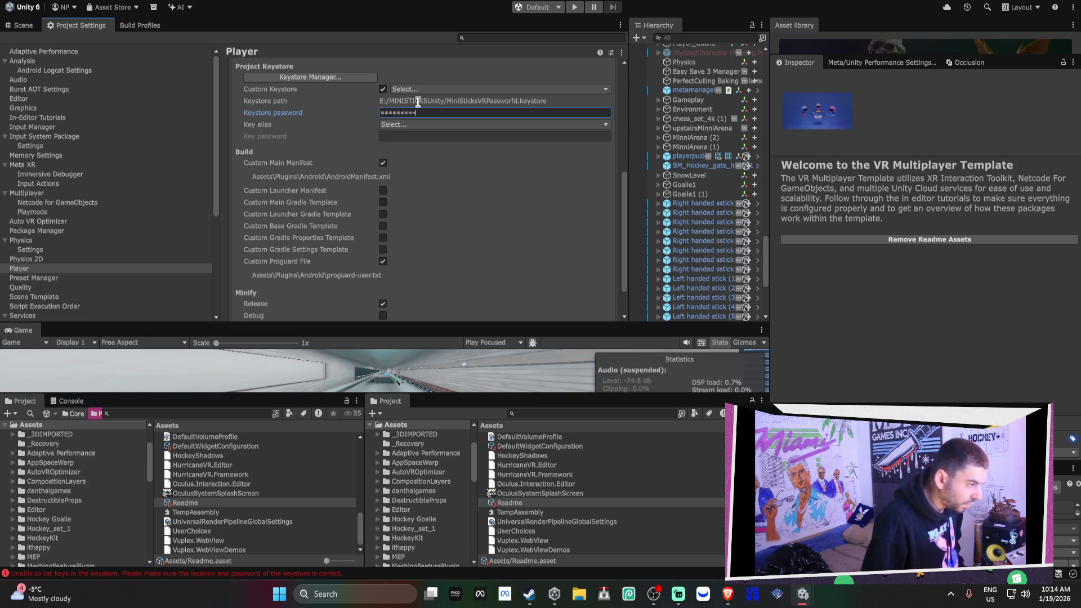
key(Return)
Step: Try three more keystore password variants, all rejected, then drag the loading splash windows aside
click(429, 112)
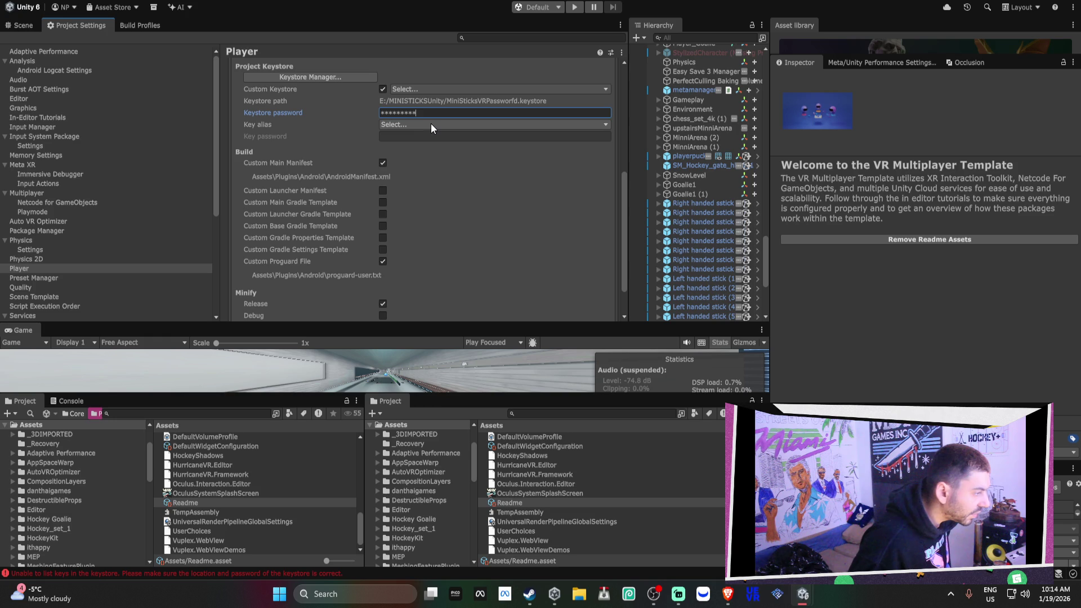
key(Return)
click(429, 109)
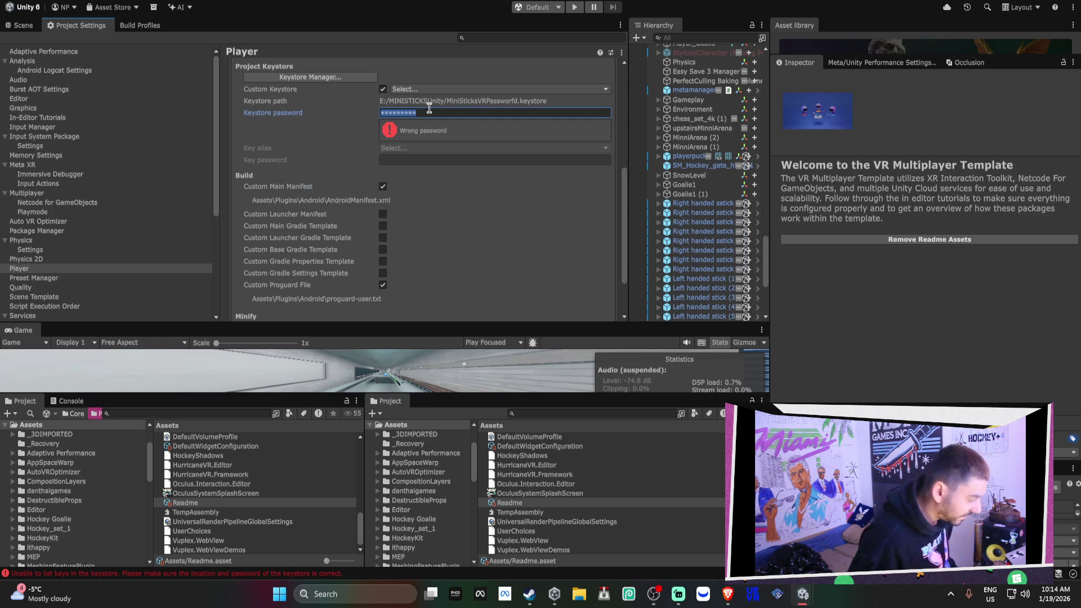
key(Return)
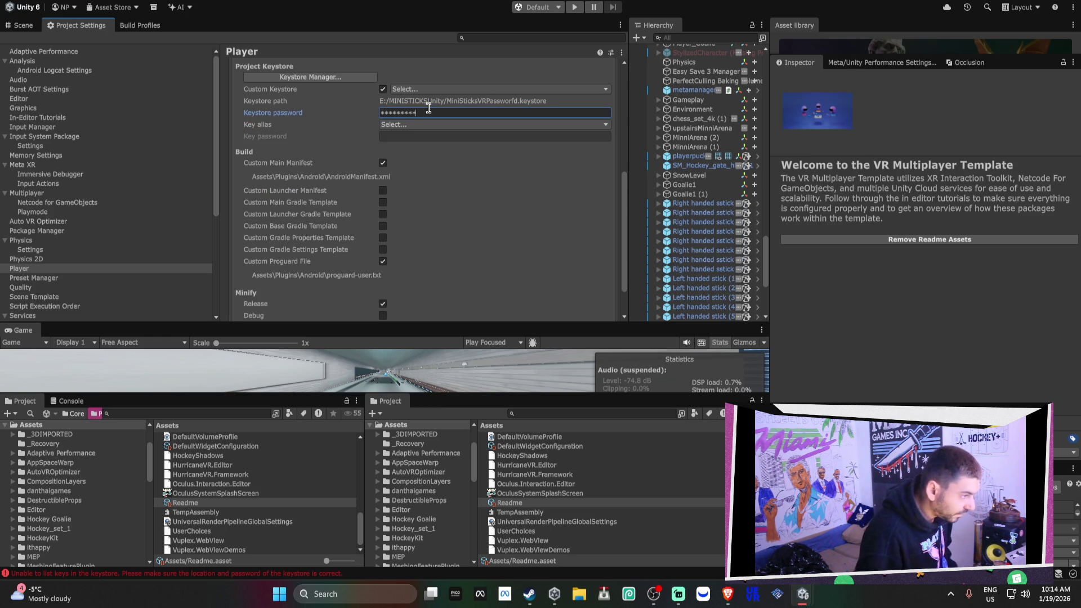
key(Return)
click(429, 110)
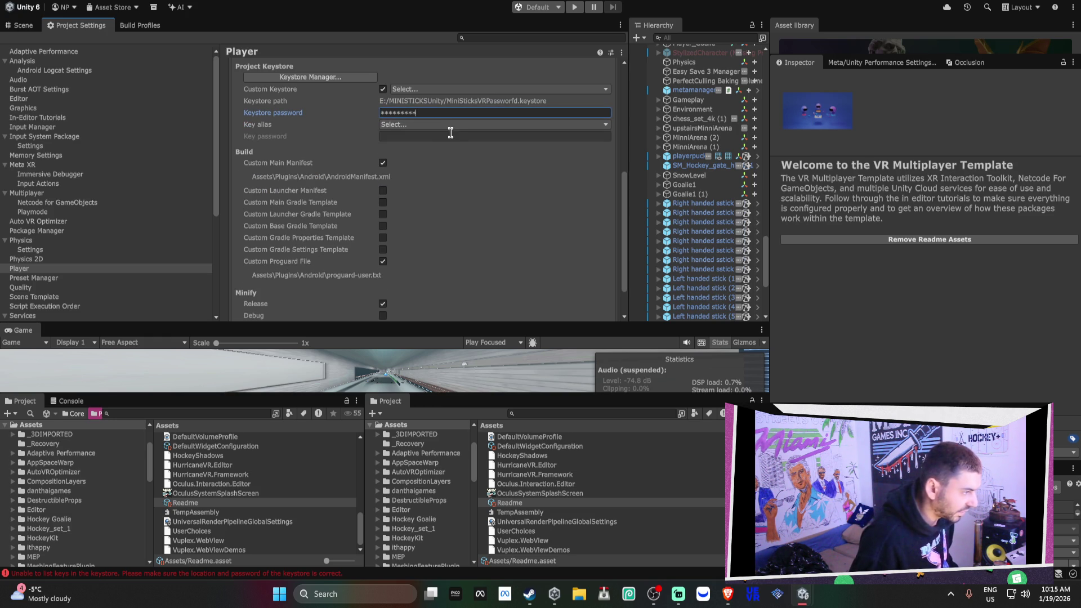
key(Return)
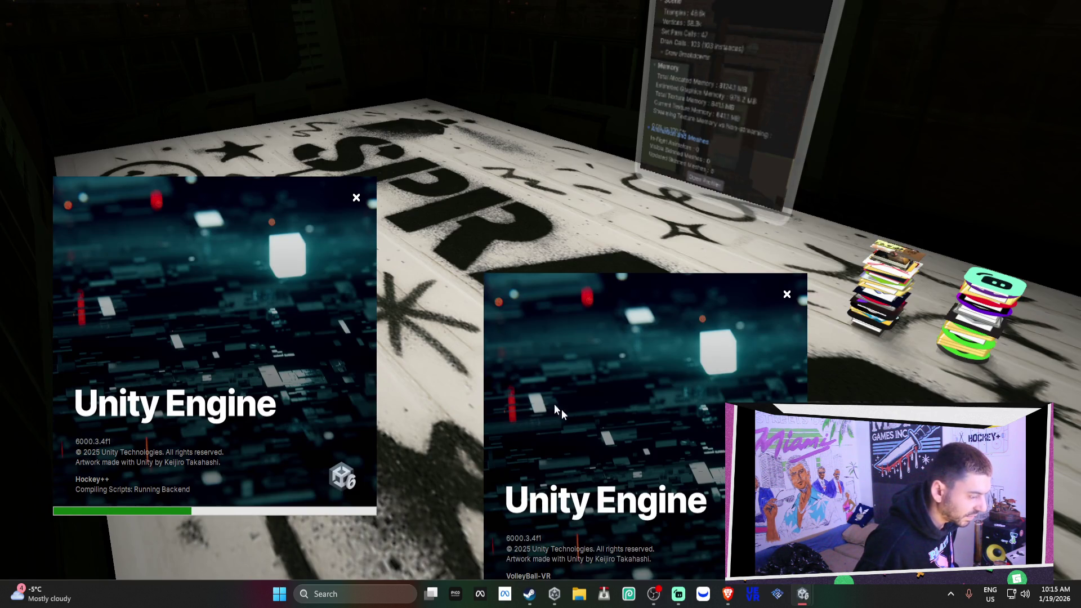
drag(556, 407, 669, 177)
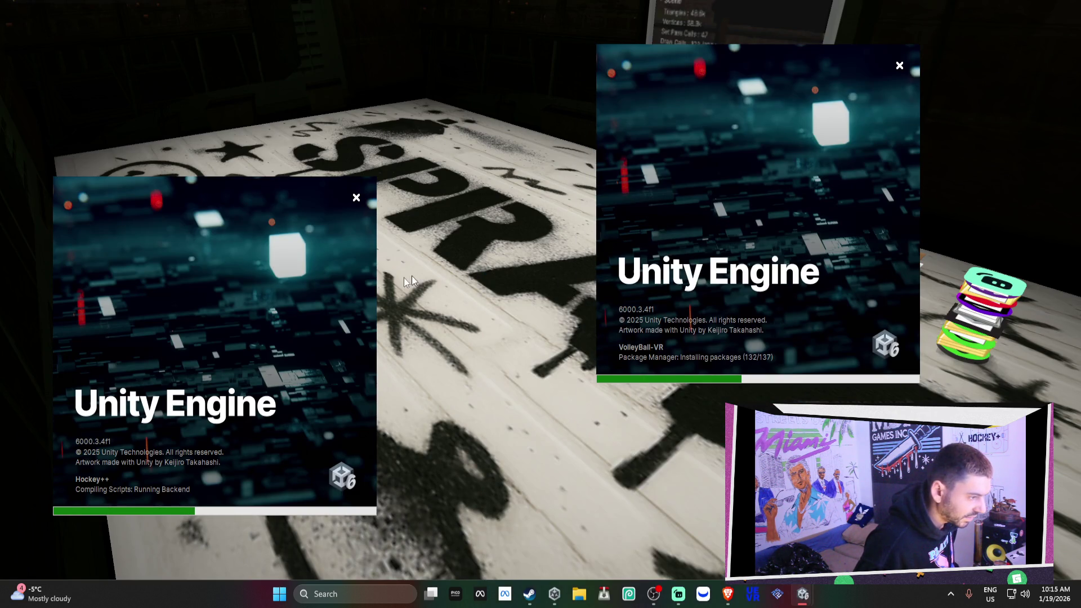
Step: Drag the project splash windows aside and return to the Hockey++ Player settings from the taskbar
drag(305, 343, 449, 232)
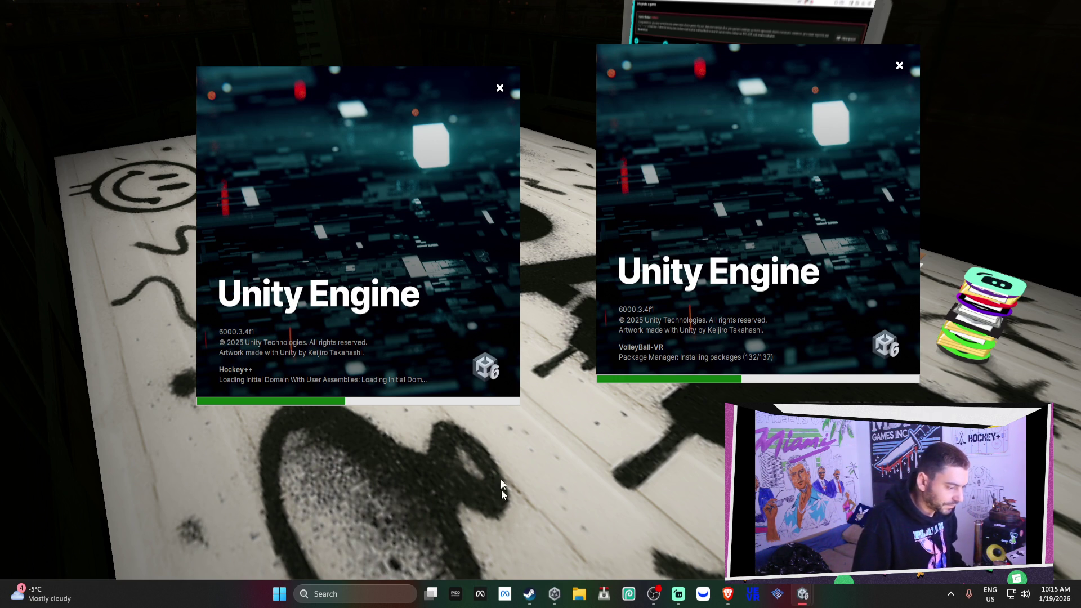
click(803, 594)
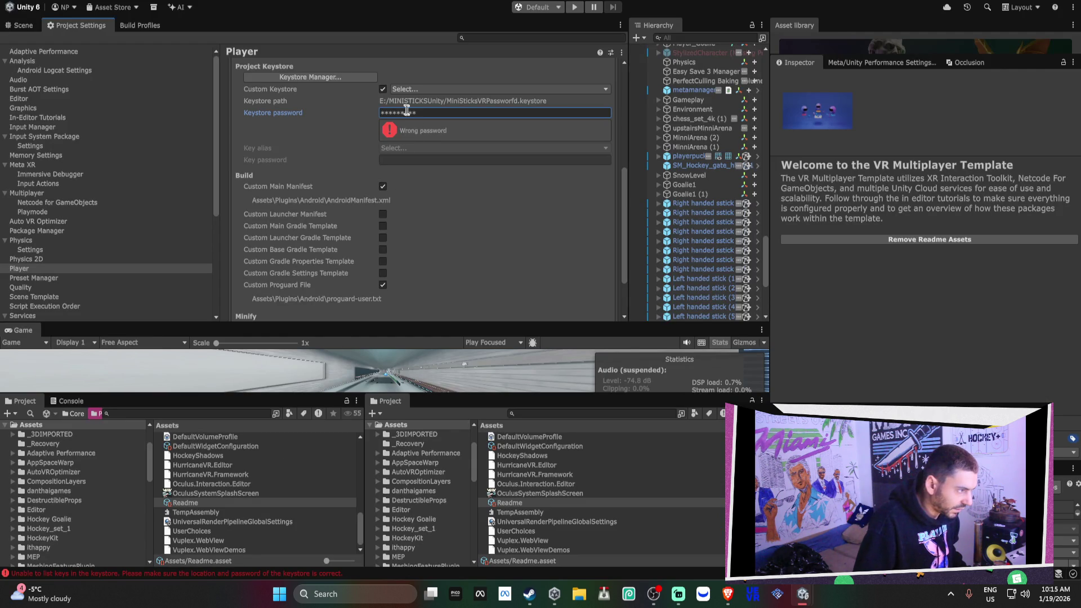
Step: Load MiniSticksVRPasswordfd.keystore from the Desktop as the custom keystore and enter its password
click(421, 89)
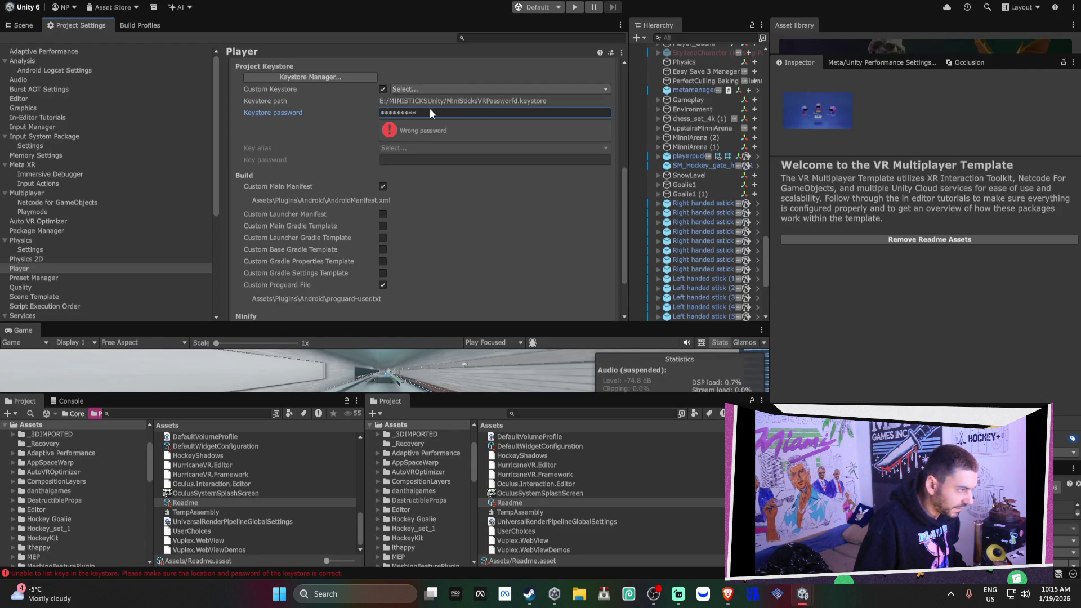
click(430, 107)
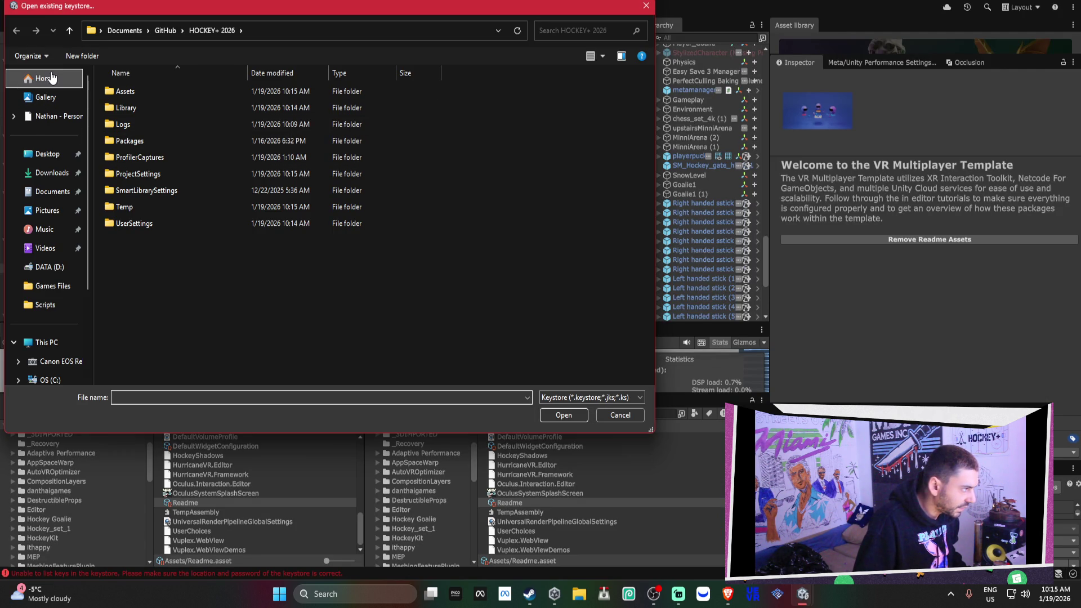
click(48, 153)
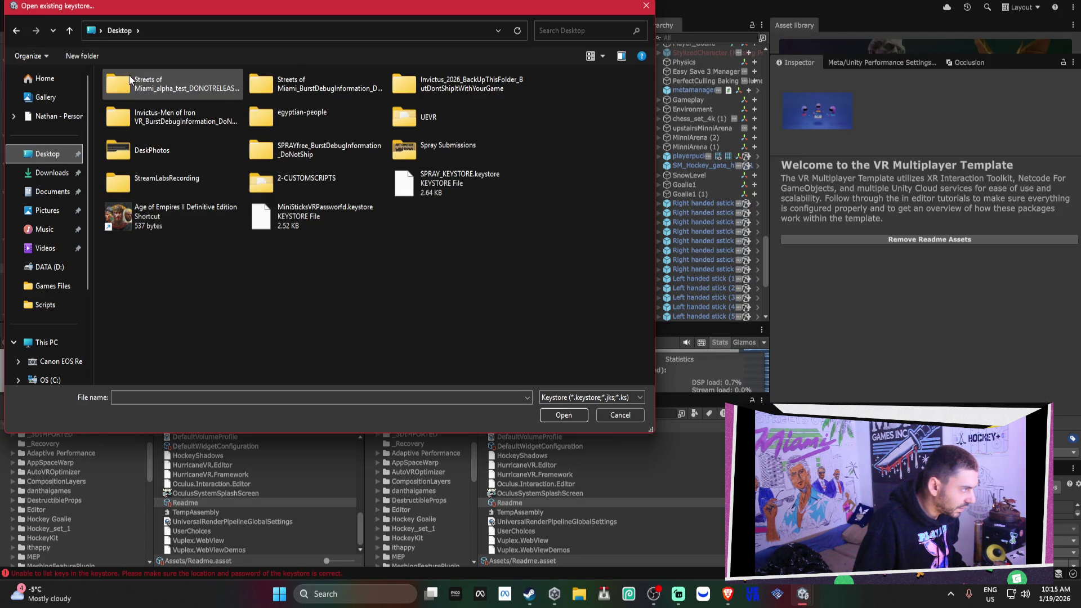
click(47, 342)
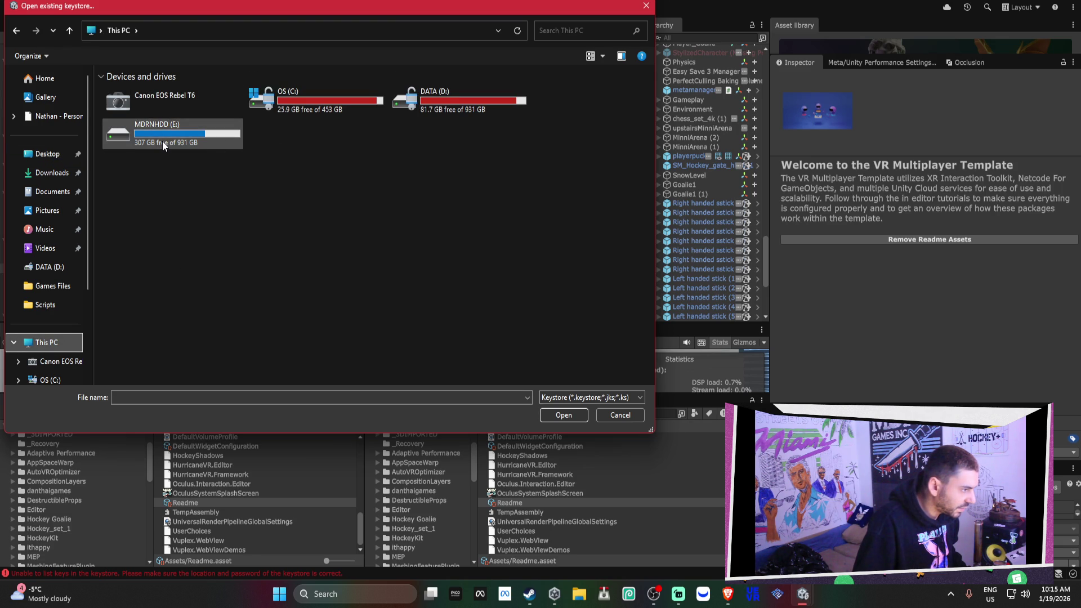
click(31, 156)
click(338, 211)
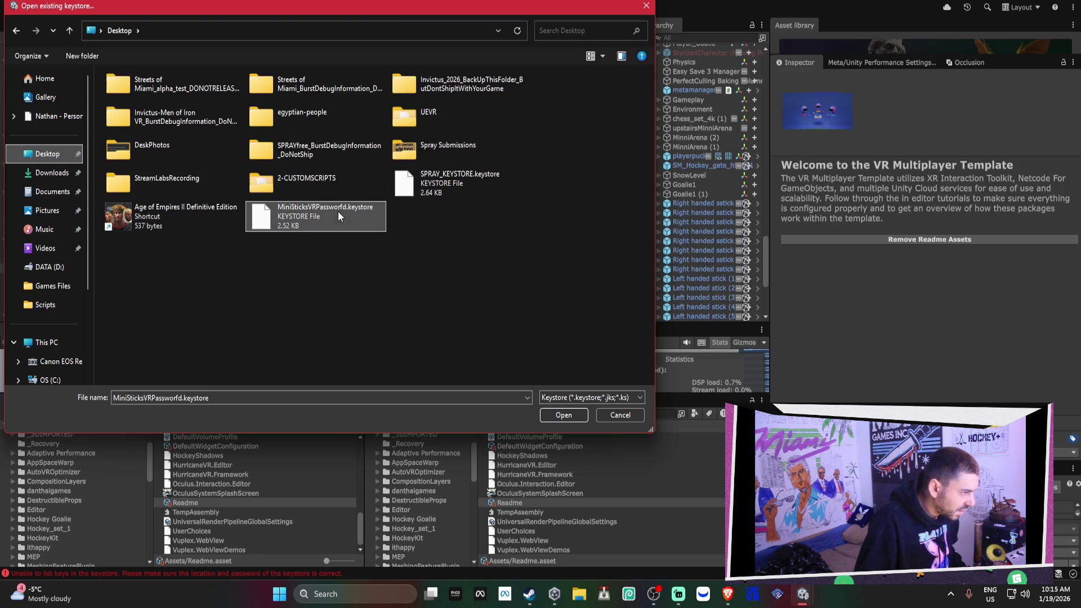
click(562, 415)
click(418, 114)
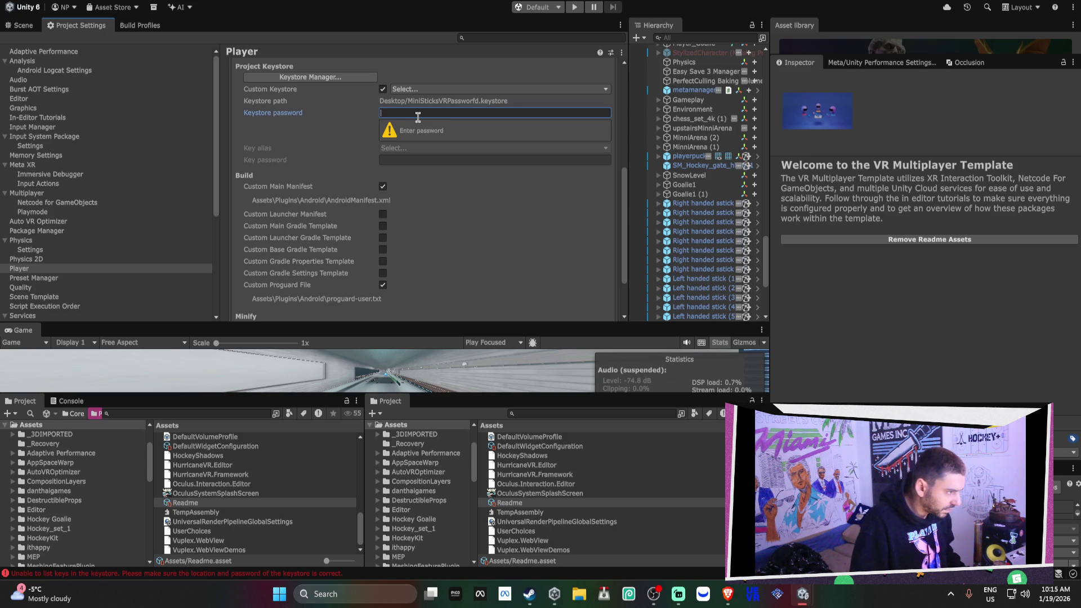
text(********)
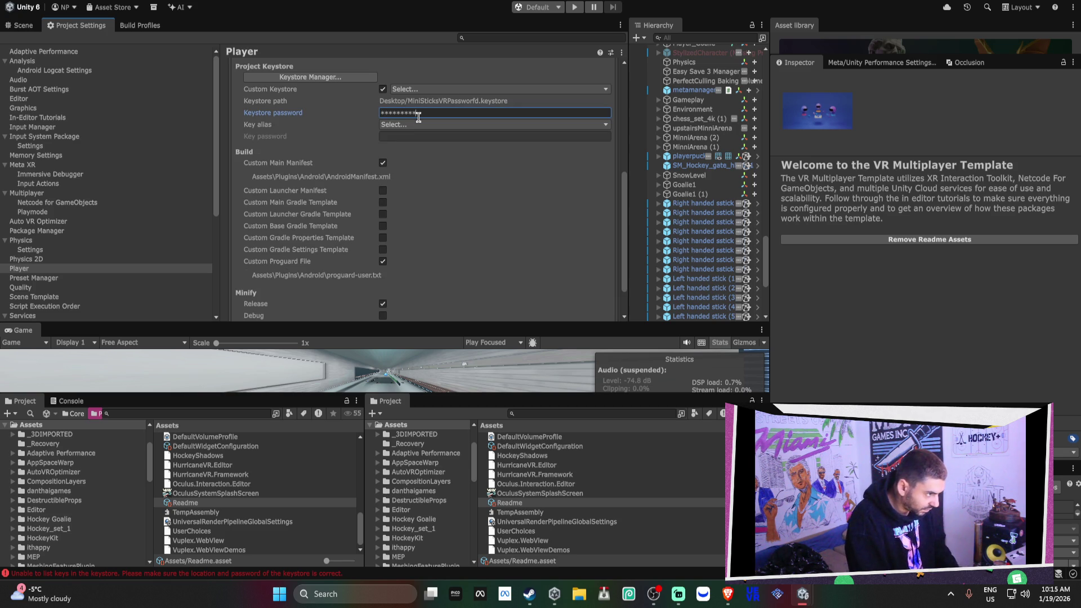
key(Tab)
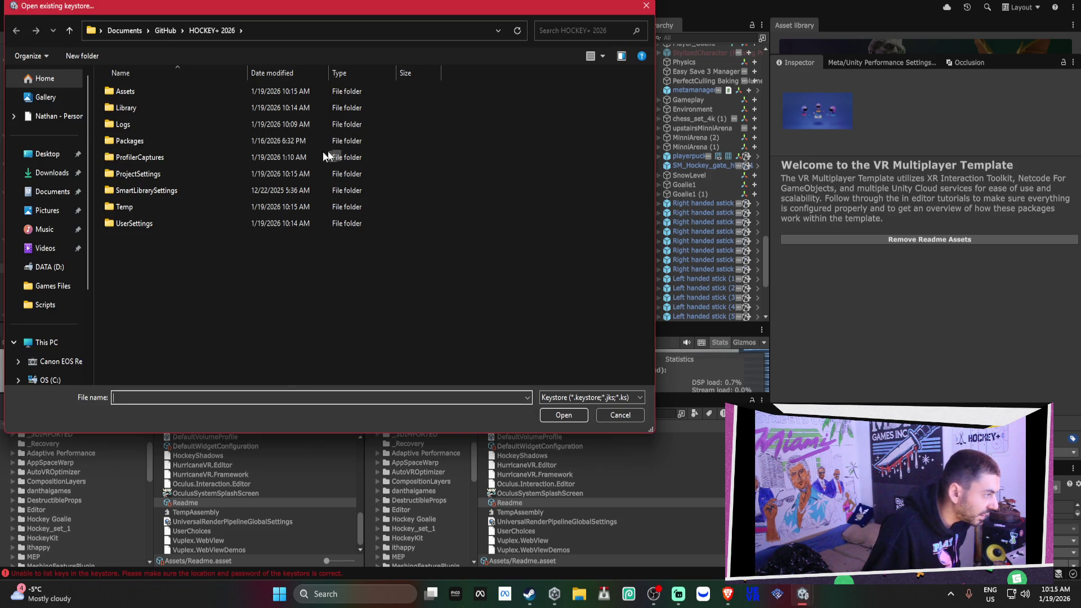
Step: Cancel the file picker, pick SPRAY_KEYSTORE.keystore from the Desktop and enter its password
click(641, 7)
click(428, 89)
mouse_move(457, 119)
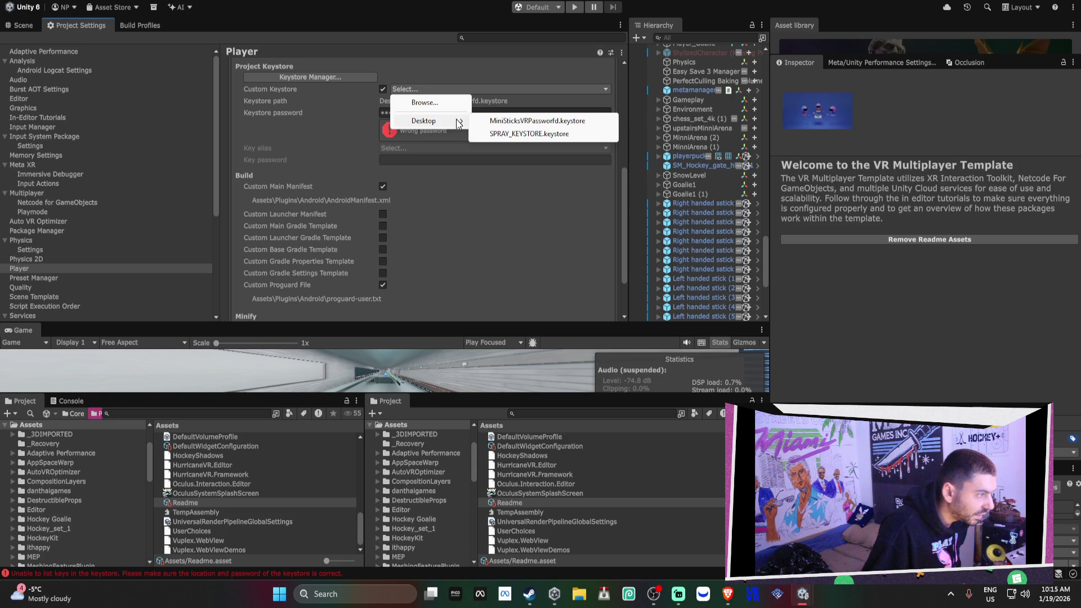
click(495, 134)
text(*)
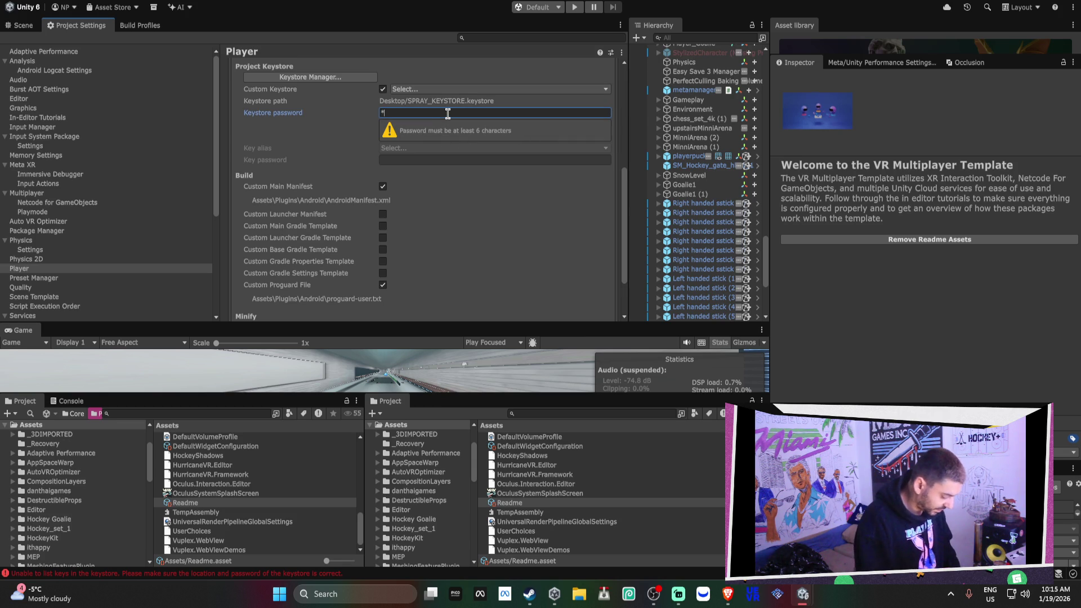
text(*****)
key(Tab)
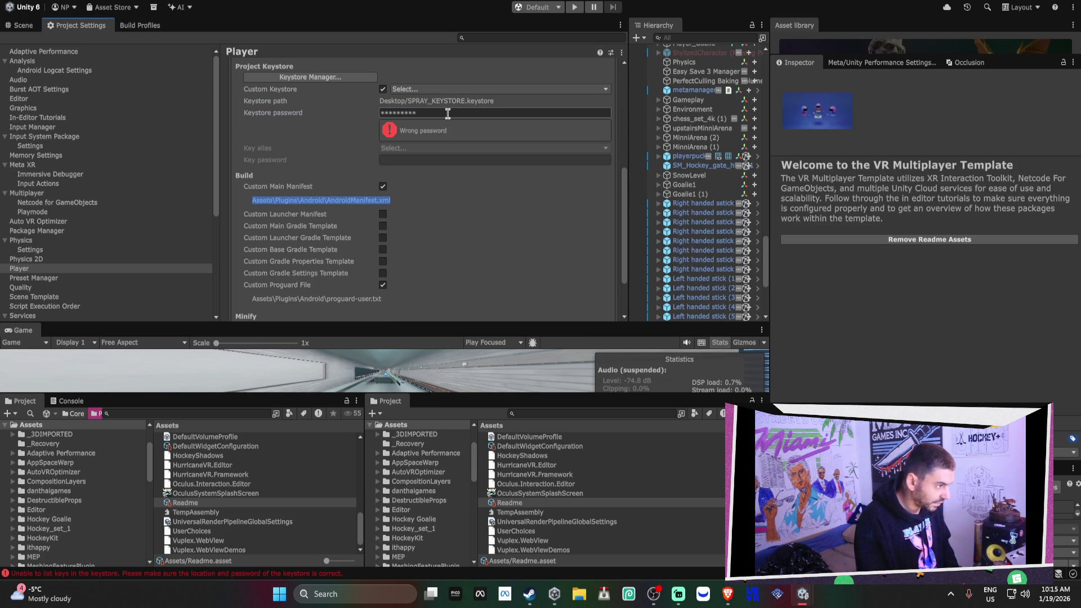
Step: Re-enter the SPRAY_KEYSTORE password to load the key alias, then type the key password
click(453, 113)
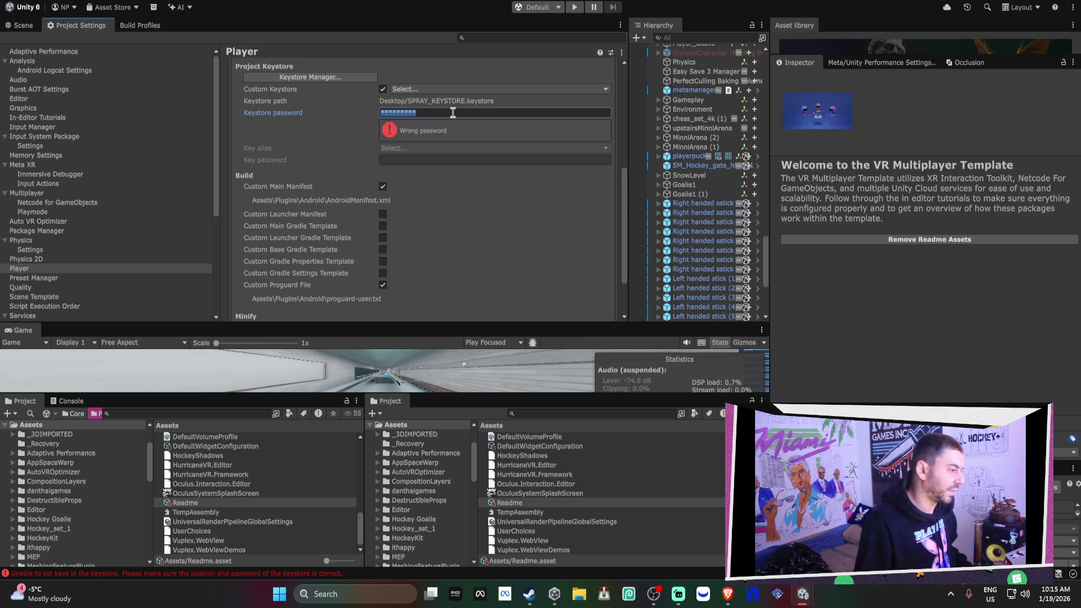
text(*)
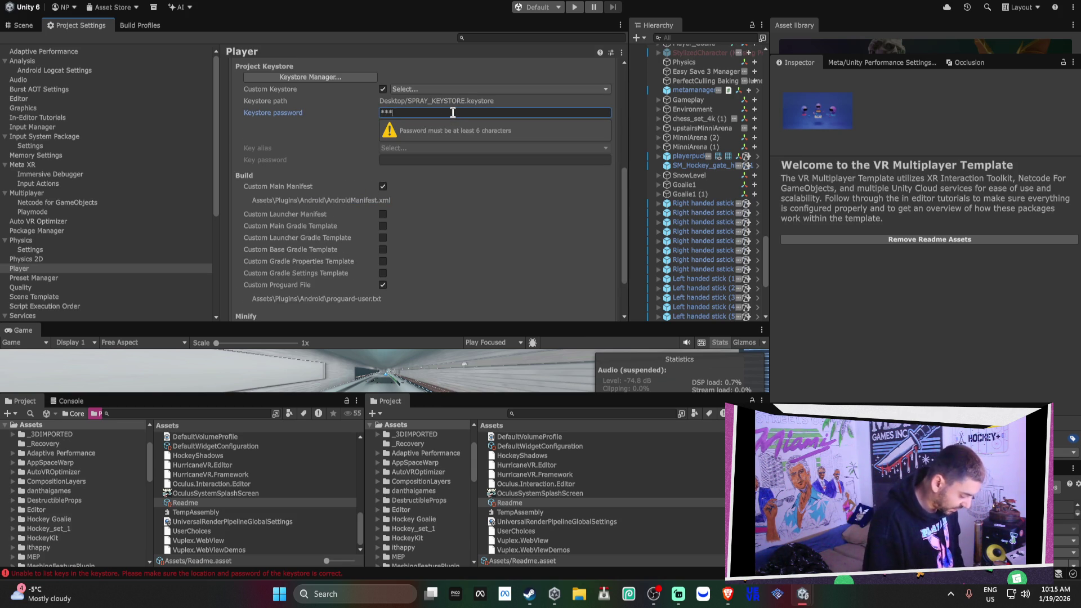
text(*****)
key(Tab)
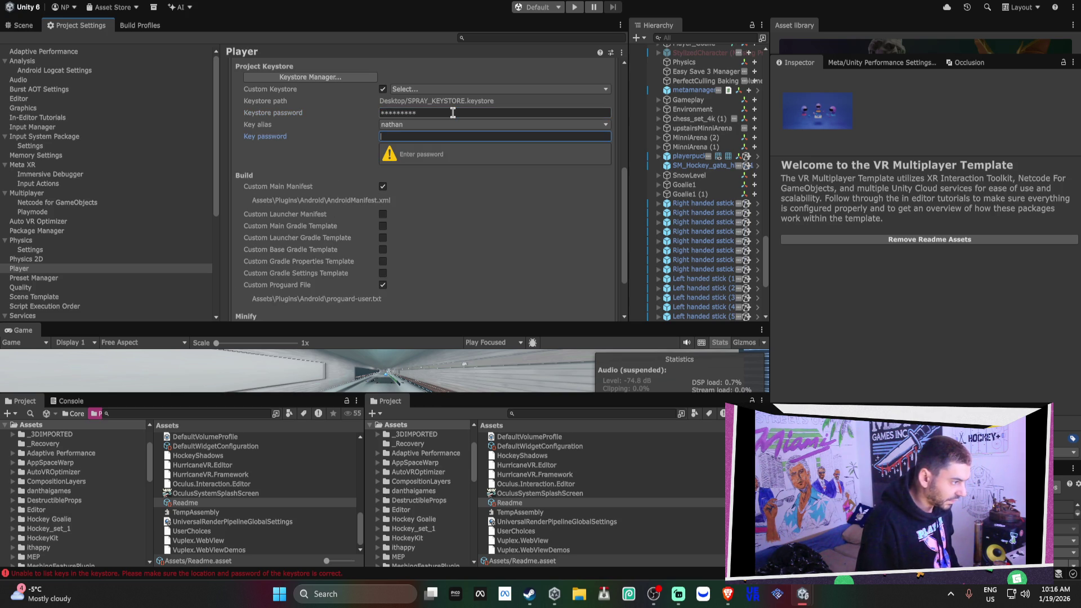
text(*******)
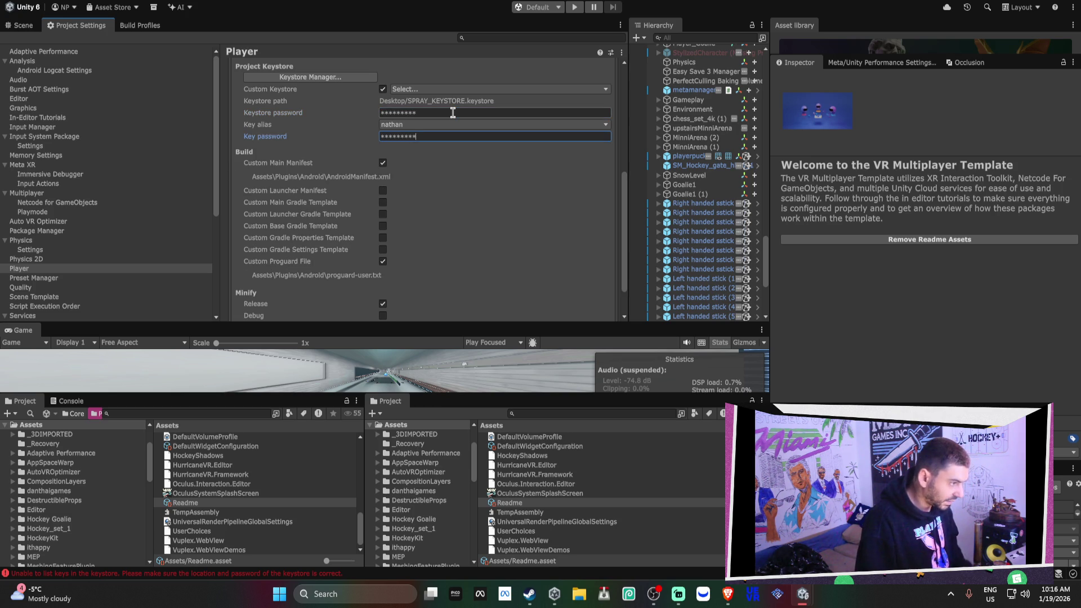
click(453, 112)
click(472, 90)
click(538, 91)
click(478, 90)
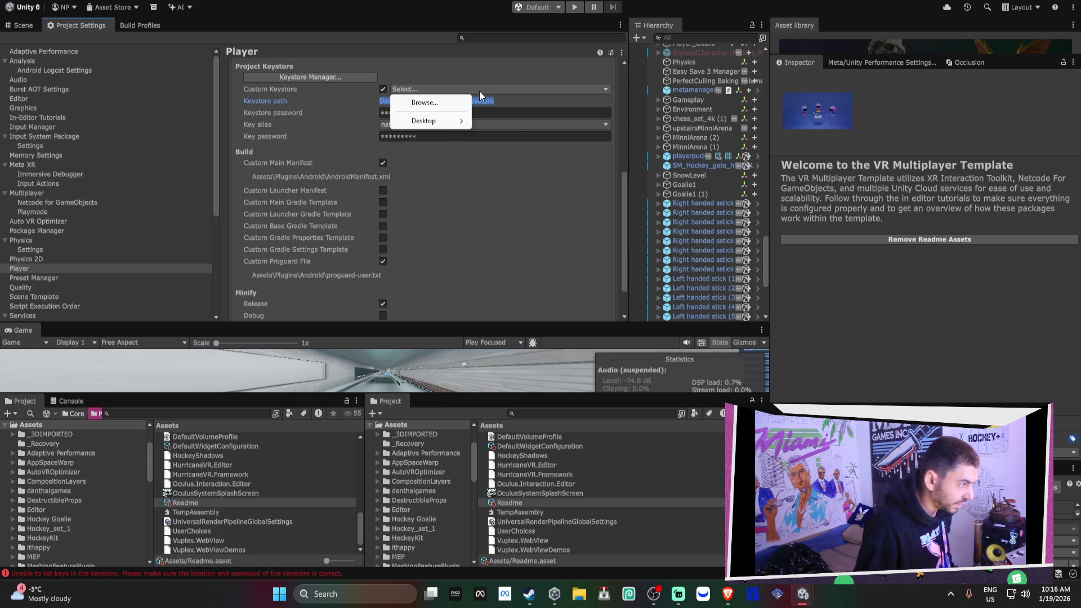
Step: Switch the keystore to MiniSticksVRPasswordfd.keystore and paste its password, which is rejected
mouse_move(445, 120)
click(524, 133)
click(438, 114)
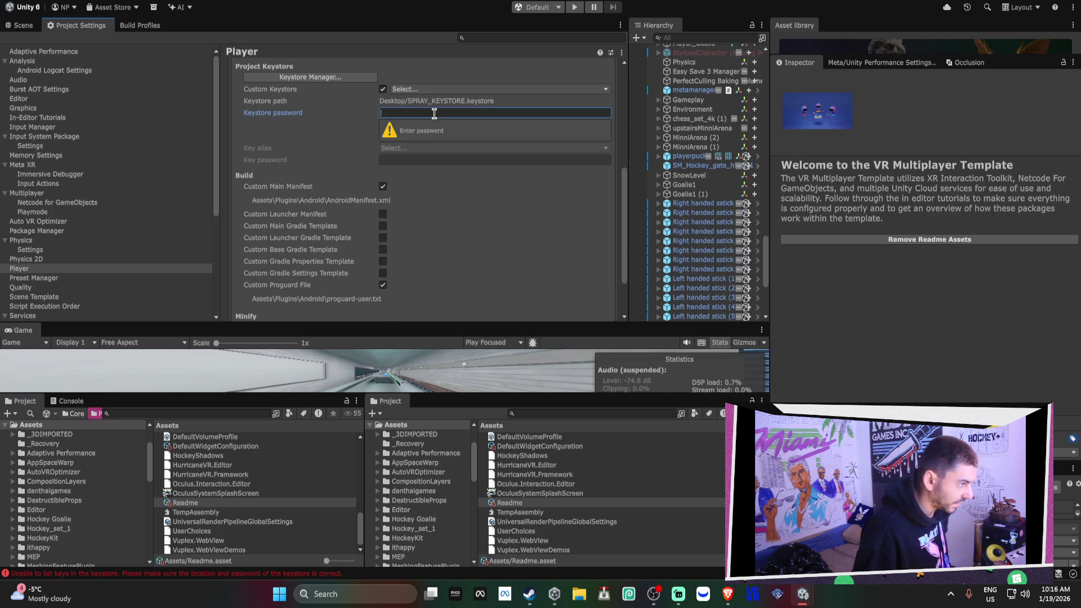
click(438, 89)
click(440, 89)
click(426, 91)
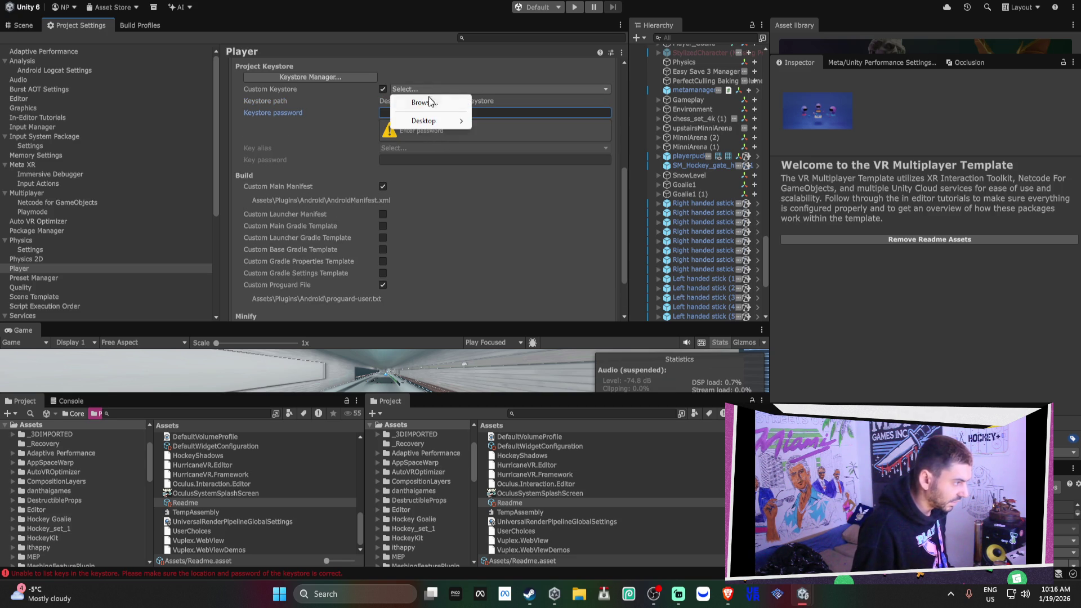
mouse_move(442, 121)
click(505, 119)
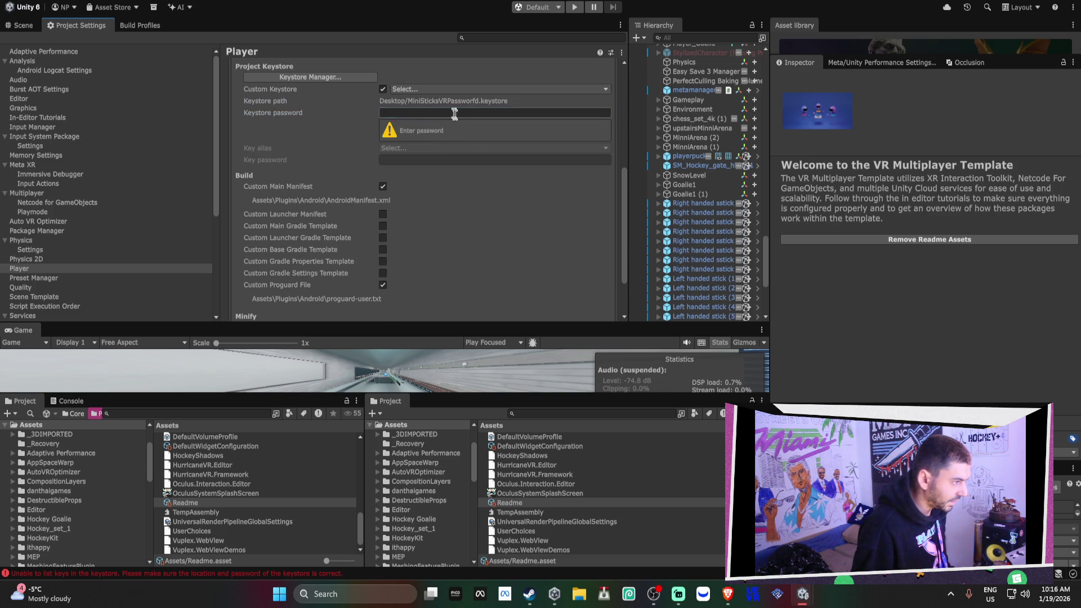
click(454, 113)
key(ctrl+v)
key(Return)
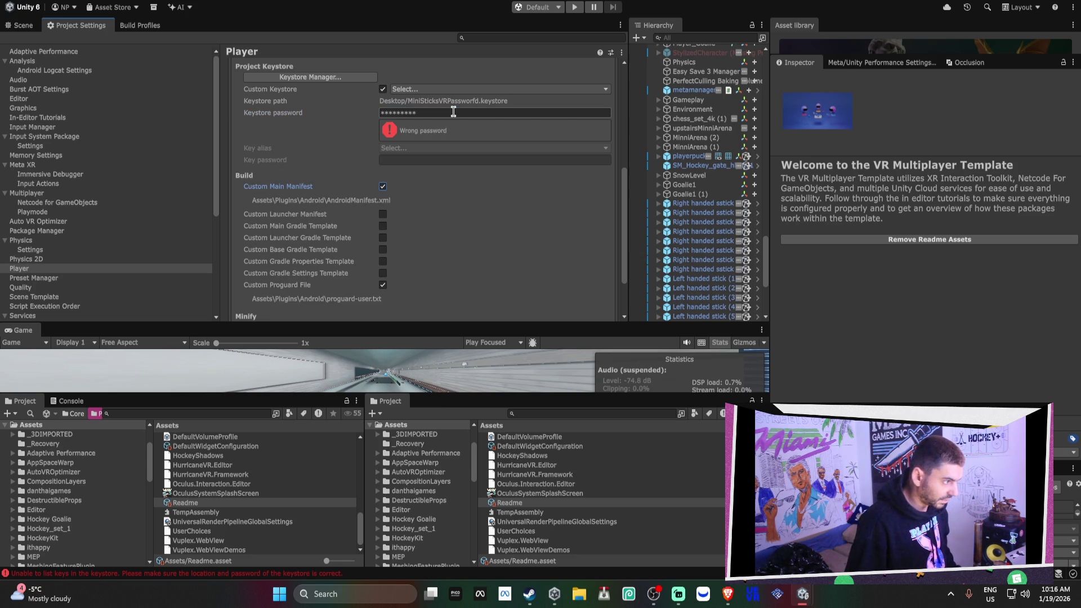
click(454, 113)
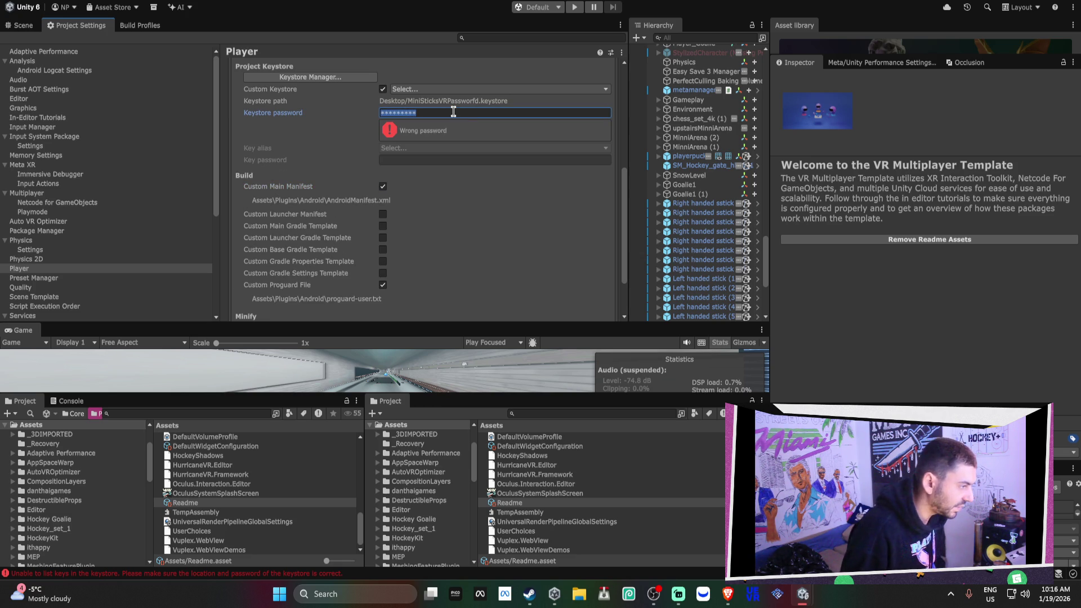
Step: Switch back to SPRAY_KEYSTORE.keystore and paste its keystore and key passwords
click(431, 94)
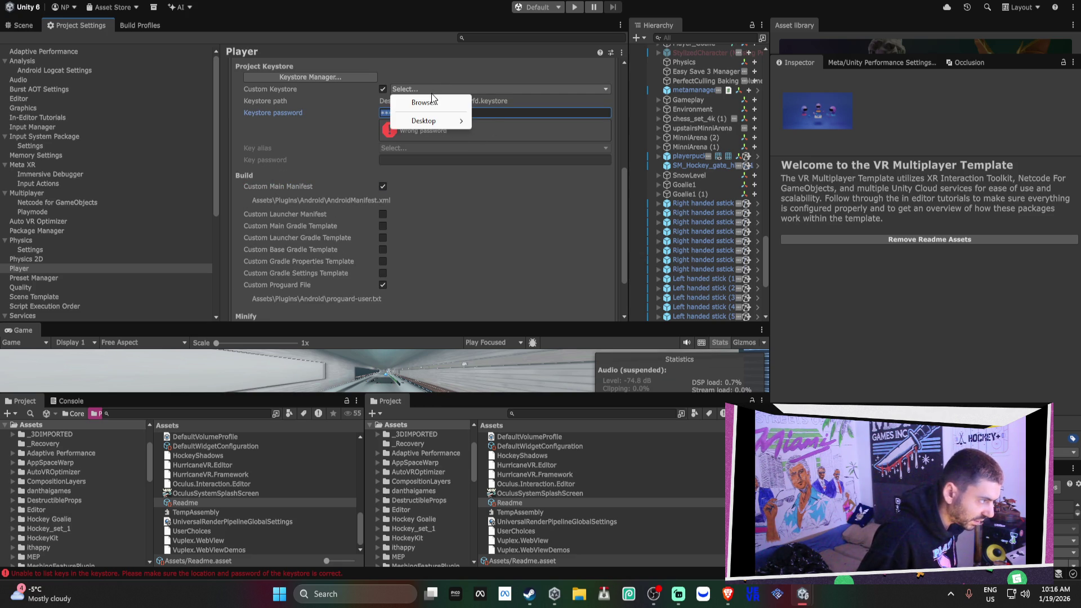
mouse_move(438, 120)
click(489, 132)
click(489, 113)
key(ctrl+v)
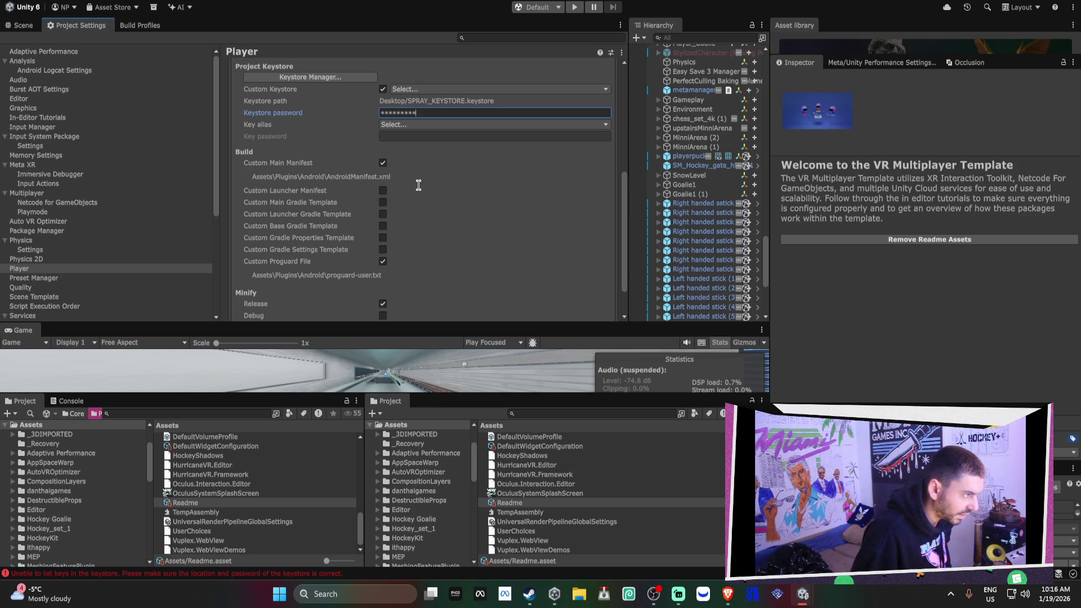
key(Tab)
click(430, 136)
key(ctrl+v)
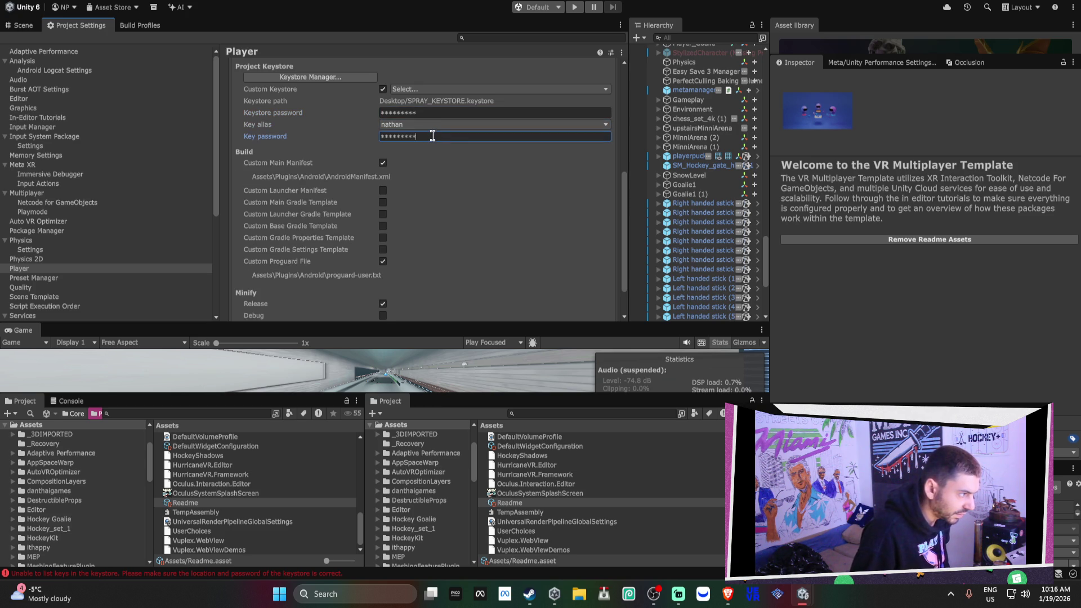
scroll(432, 160, up, 5)
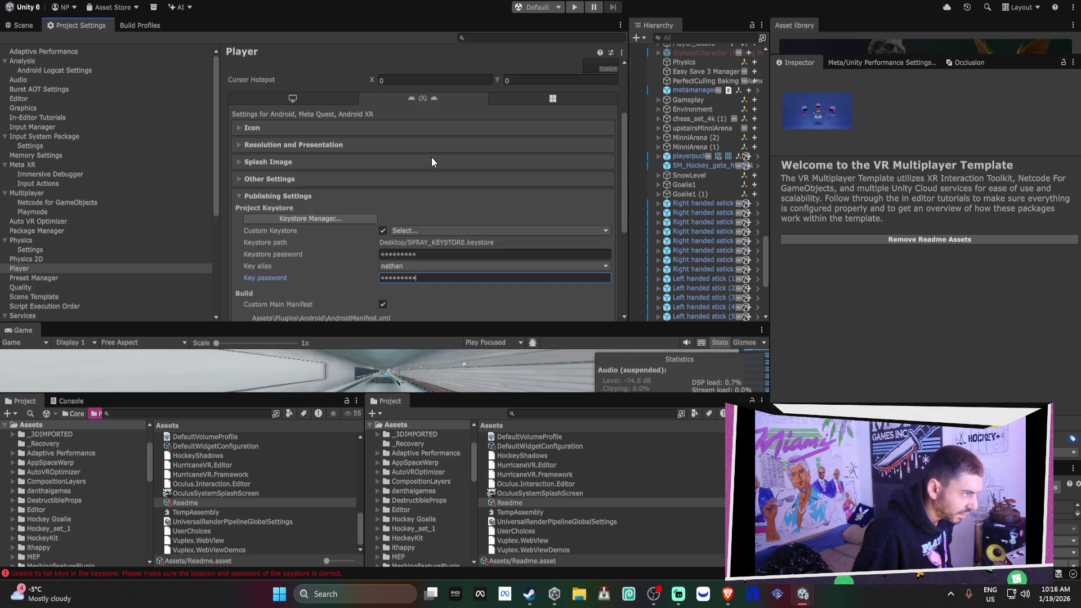
click(360, 177)
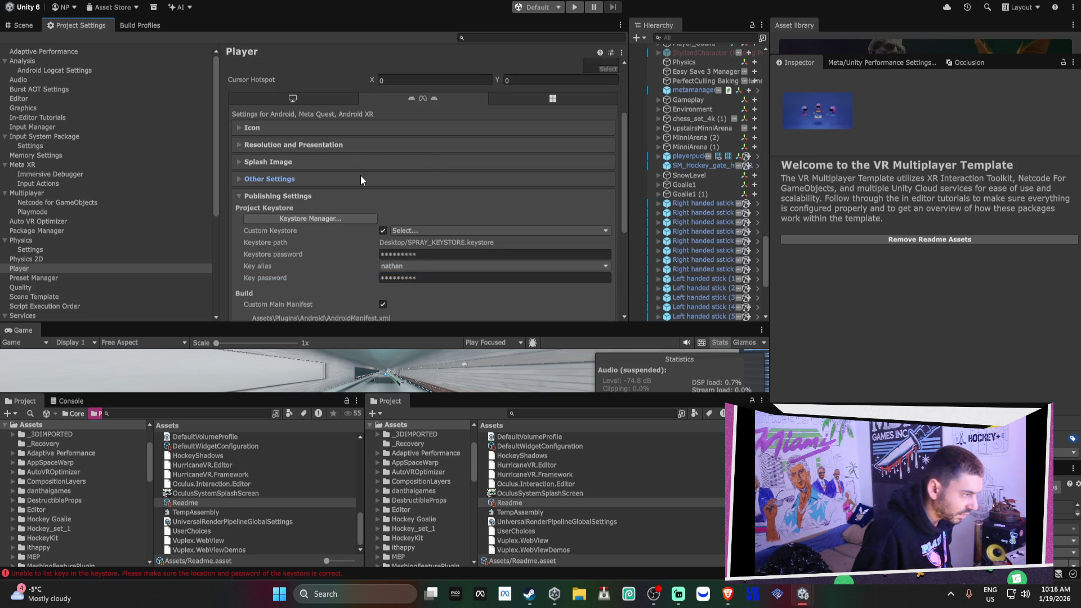
Step: Expand the Splash Image, Resolution and Presentation, Icon and Publishing Settings sections
click(366, 162)
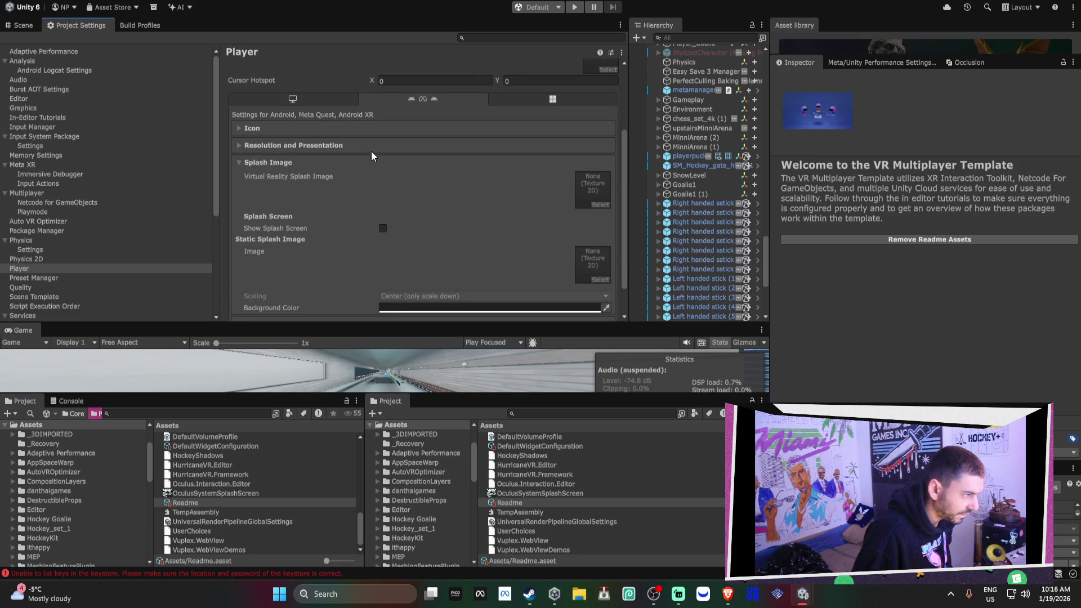
click(372, 147)
click(370, 127)
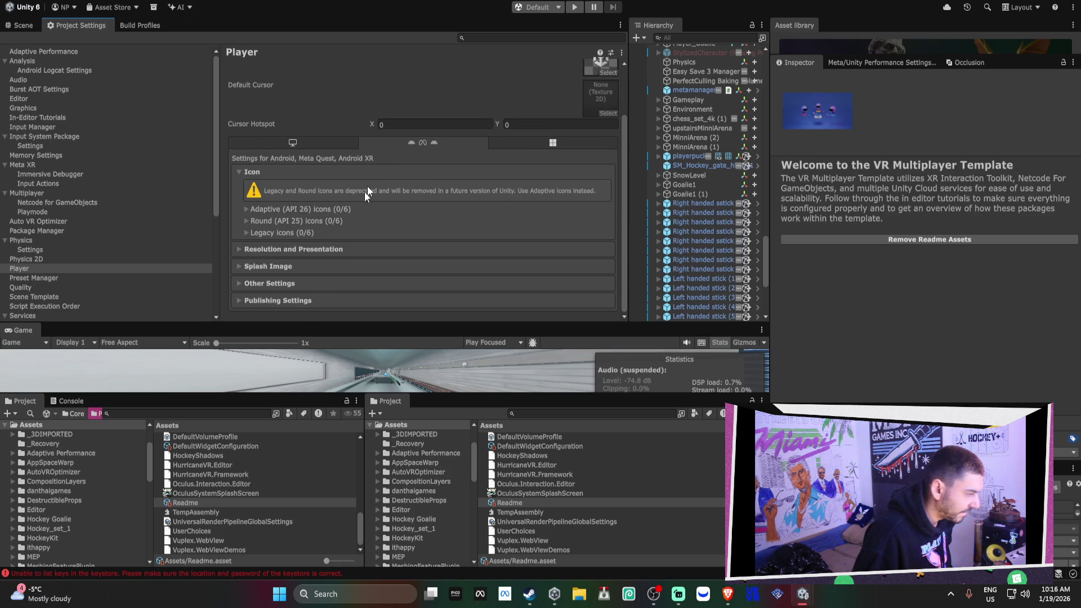
click(302, 301)
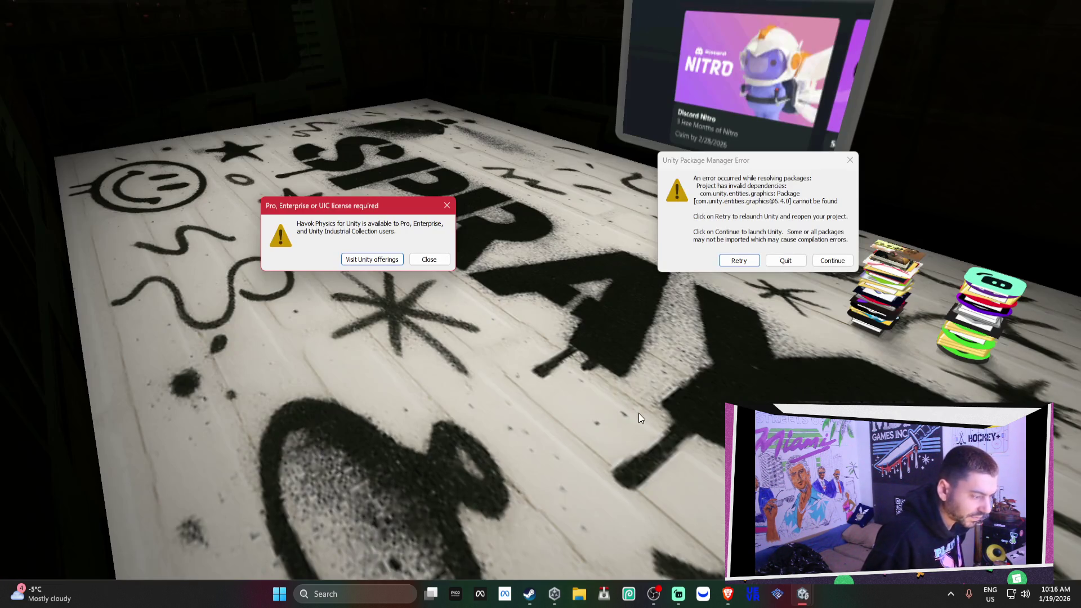
Step: Dismiss the package error and the Havok licence notice, then bring the Editor forward
click(829, 263)
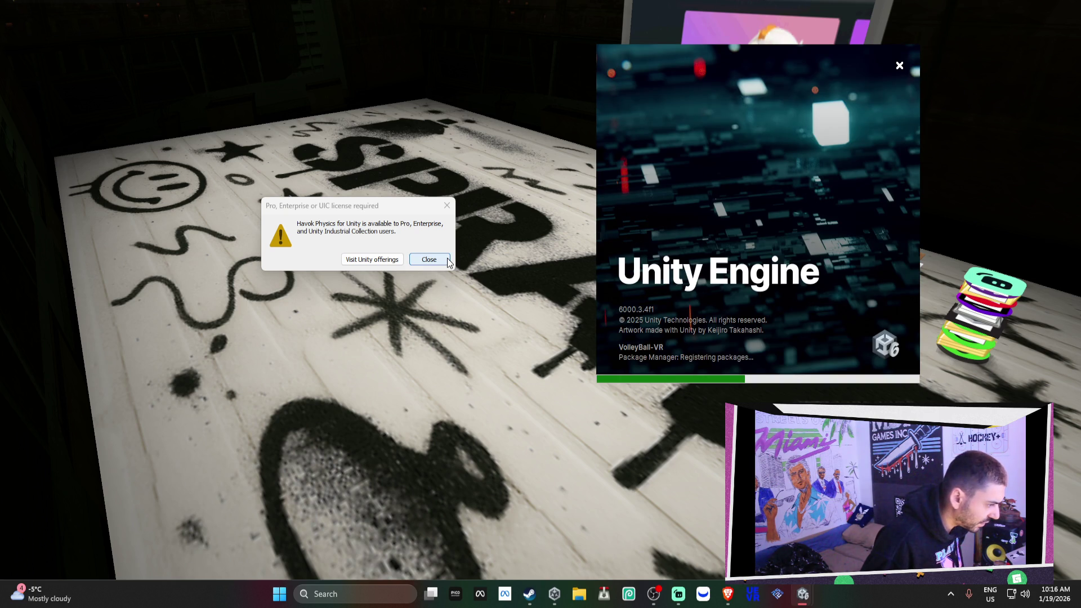
click(447, 260)
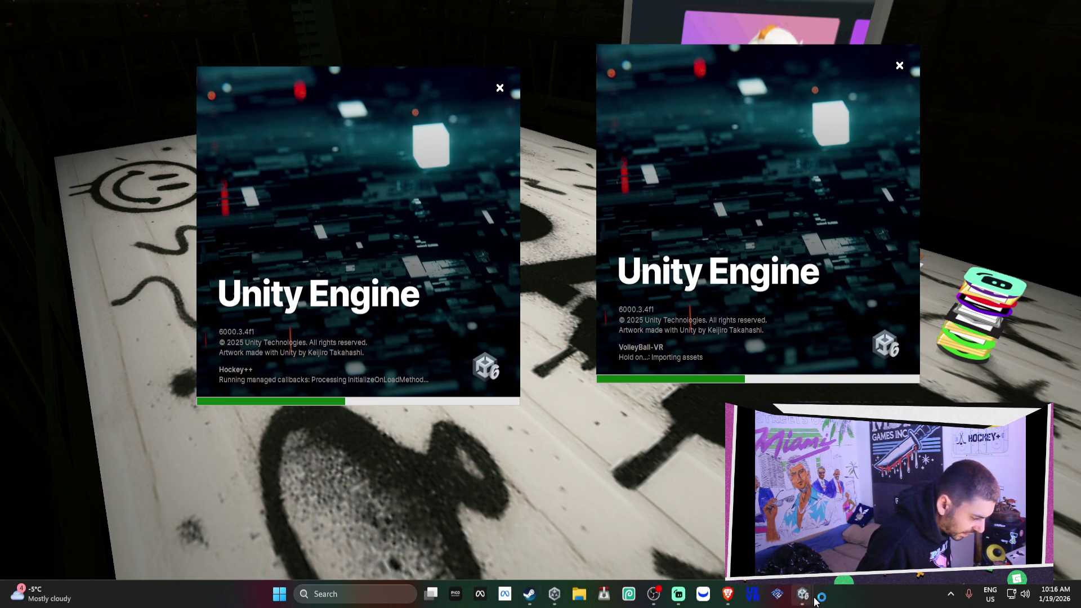
click(687, 515)
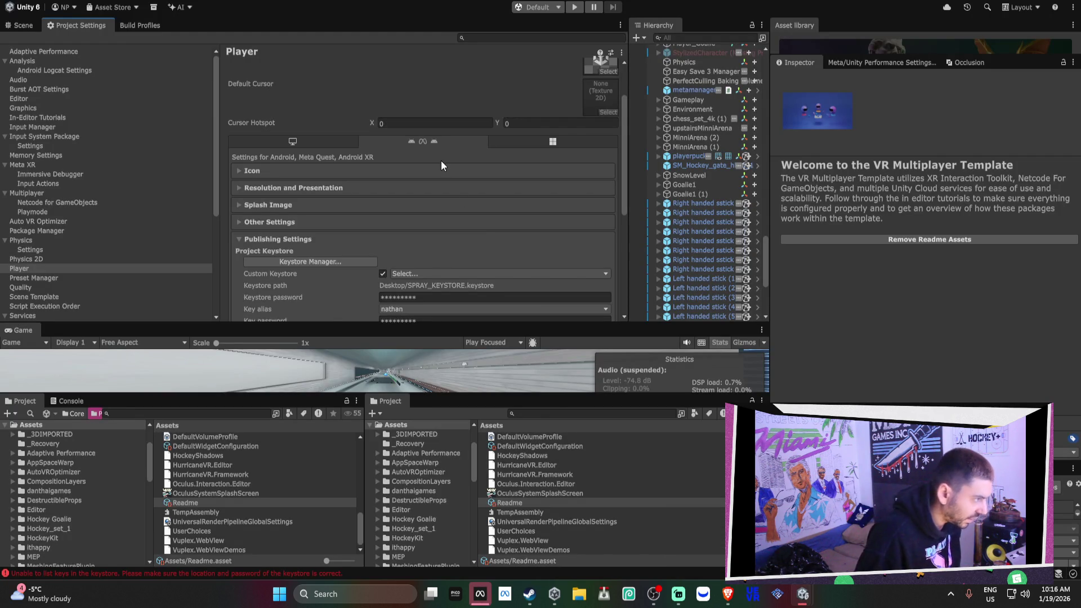
Step: Set the Default Icon to the OculusSystemSplashScreen texture
scroll(441, 163, down, 3)
click(321, 149)
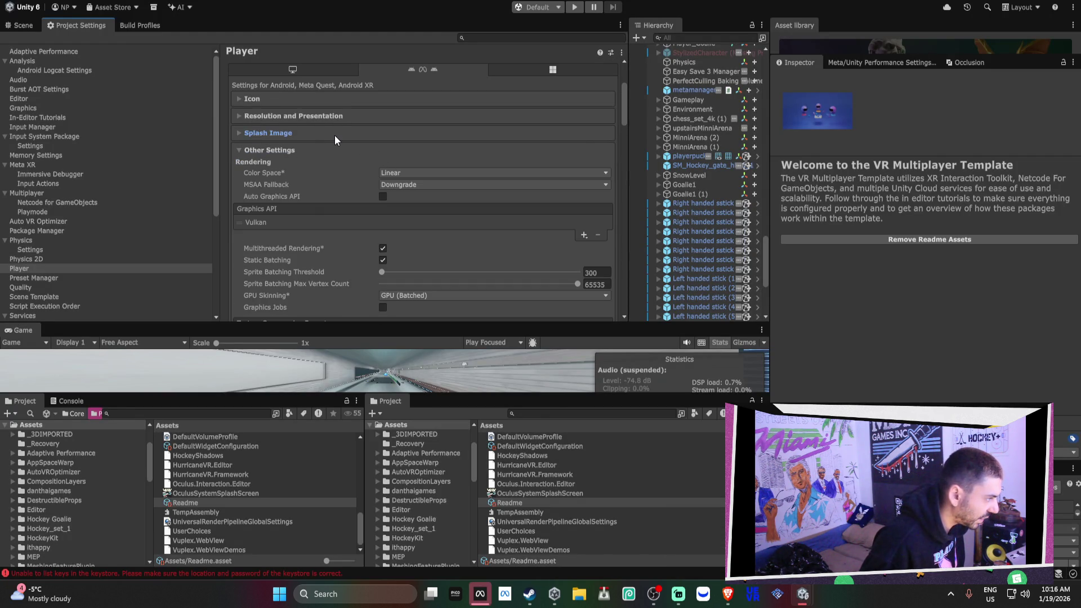
click(334, 134)
scroll(390, 172, up, 3)
scroll(586, 144, up, 3)
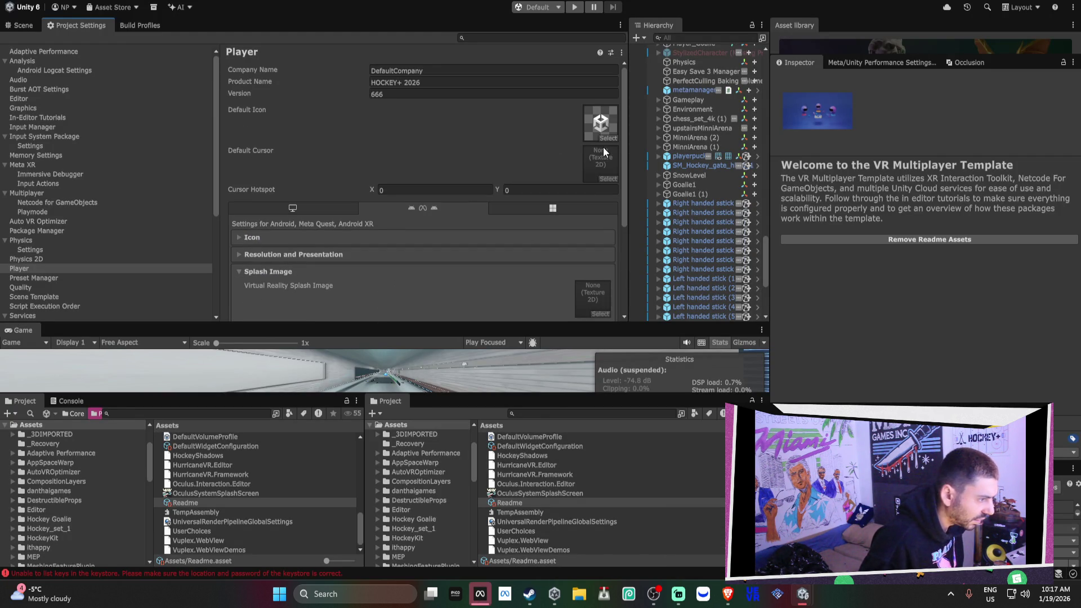
click(603, 137)
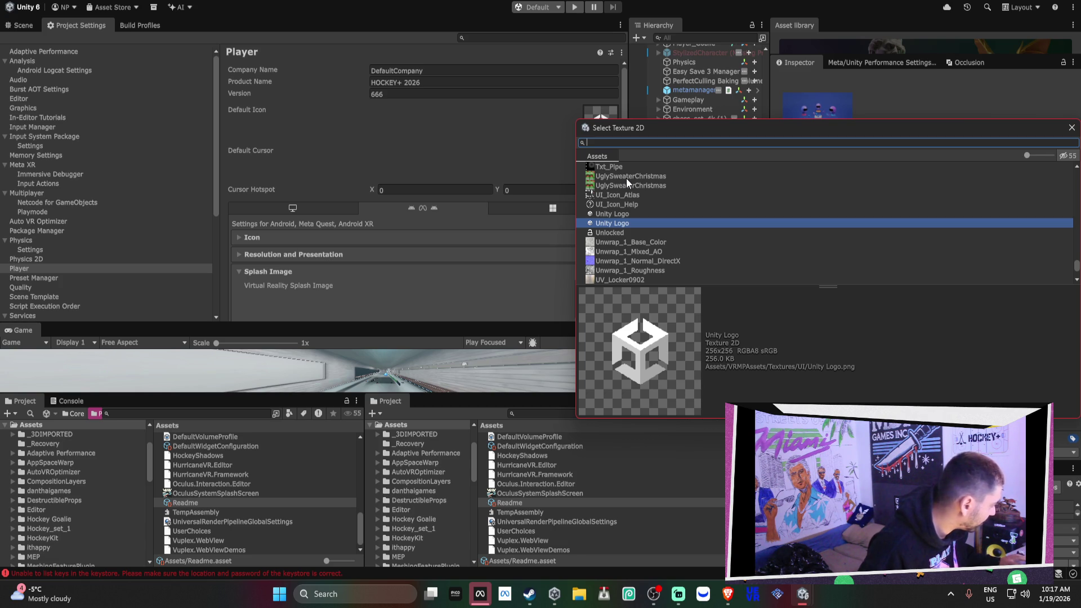
scroll(682, 221, up, 2)
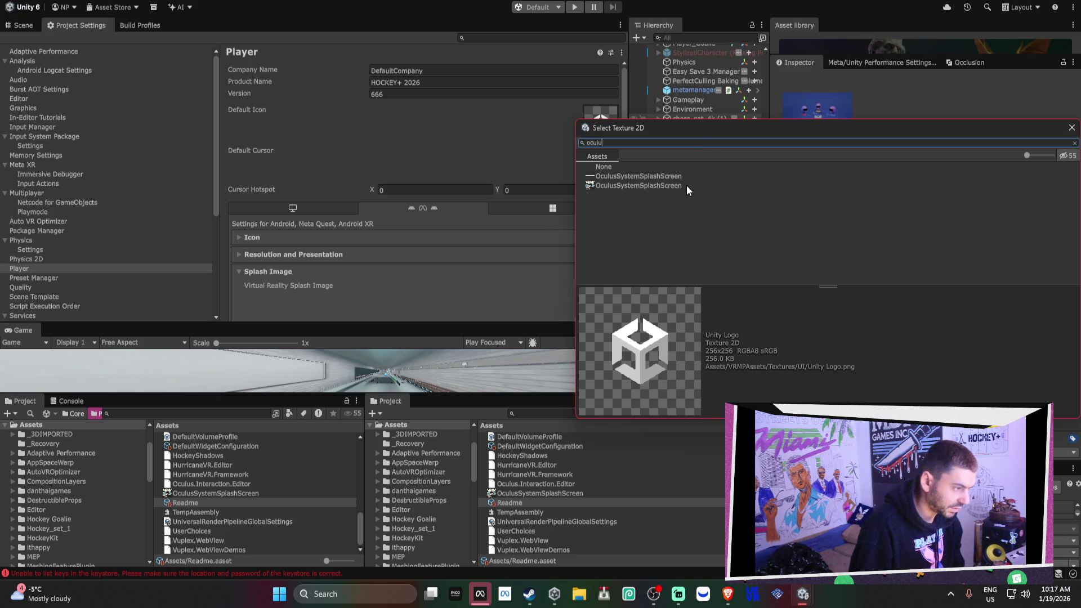
double_click(685, 184)
Step: Set the Virtual Reality Splash Image to the hockey+icon texture
scroll(474, 222, down, 3)
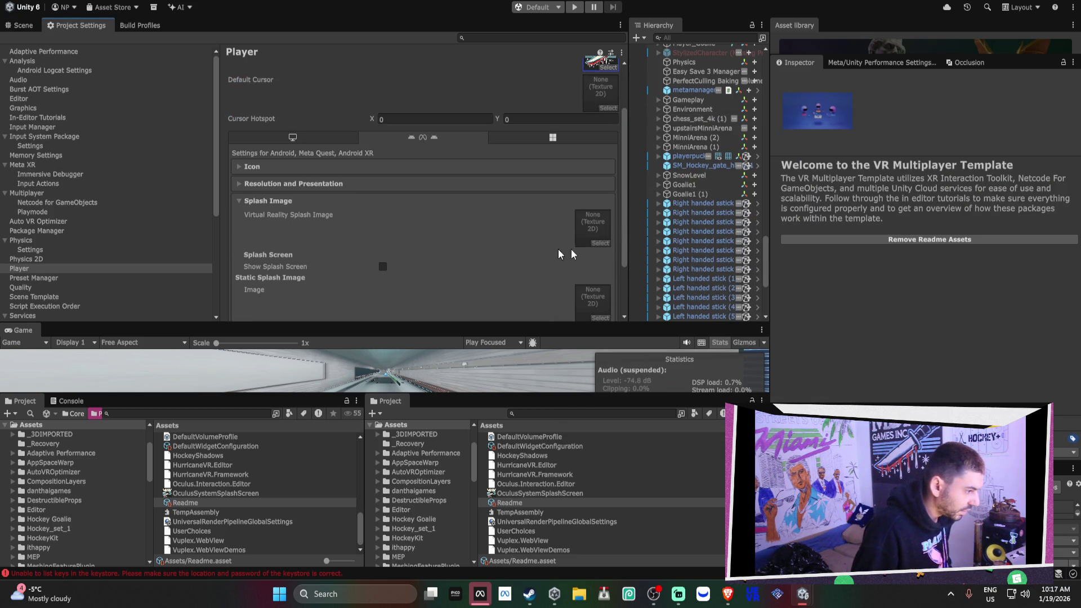
click(605, 244)
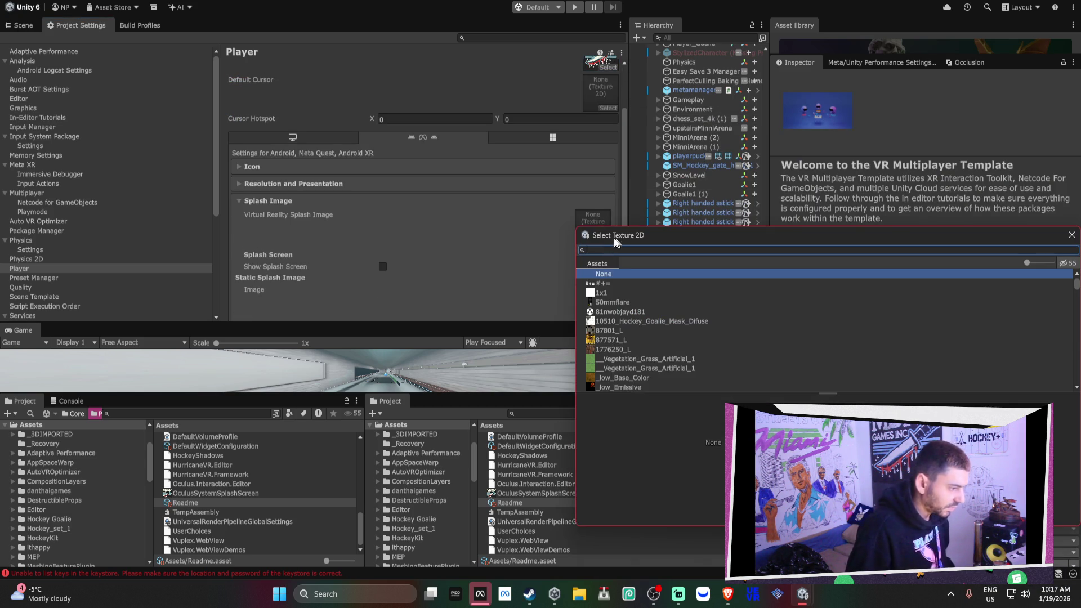
text(ocu)
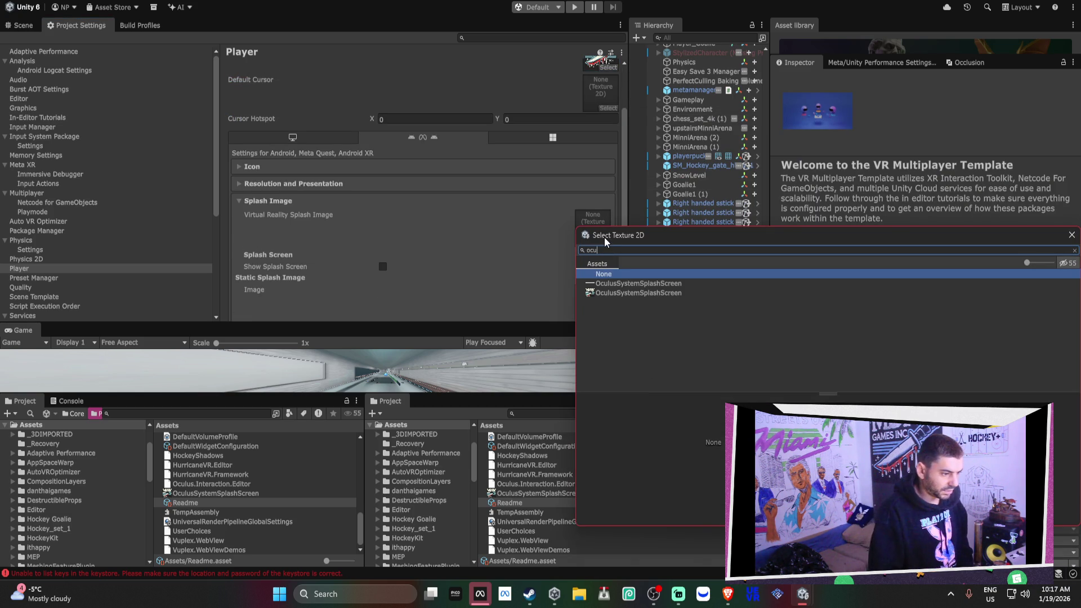
key(Down)
key(Down)
key(Return)
scroll(526, 278, down, 3)
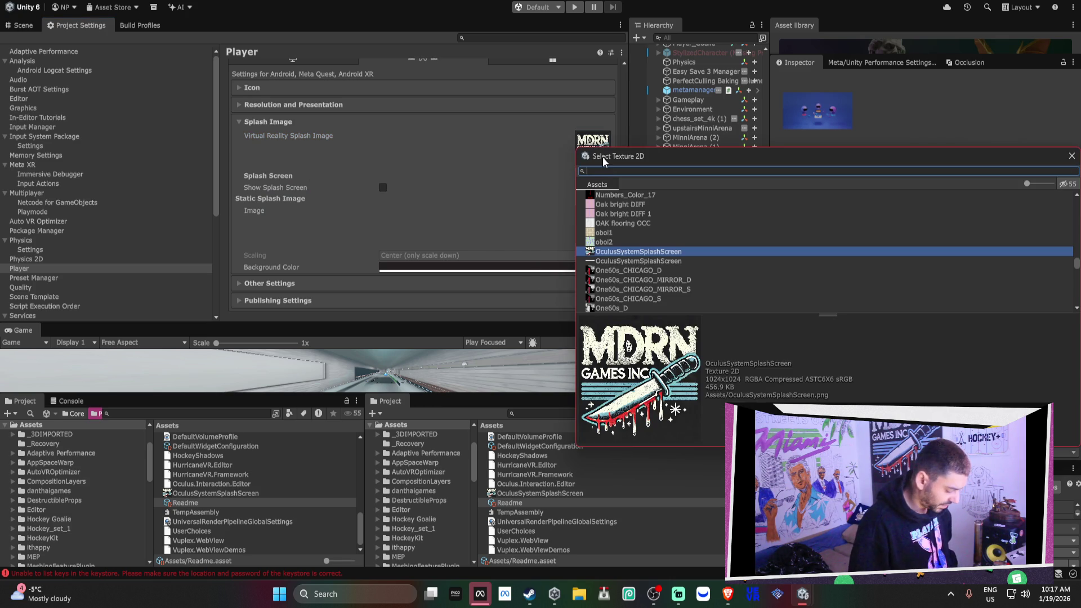
text(hockey)
scroll(639, 261, up, 5)
click(640, 230)
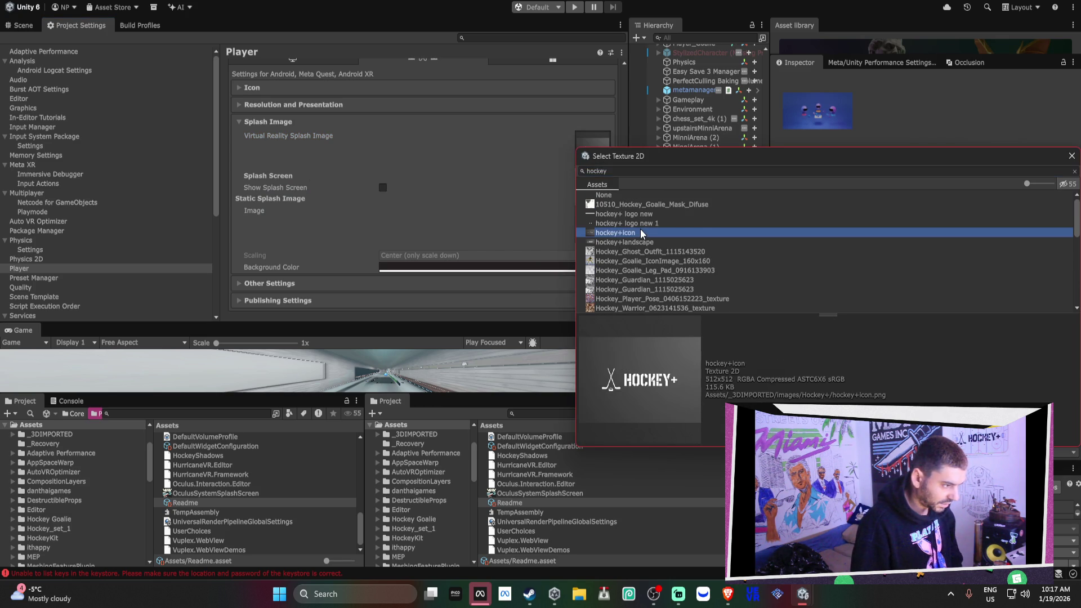
double_click(640, 231)
click(603, 169)
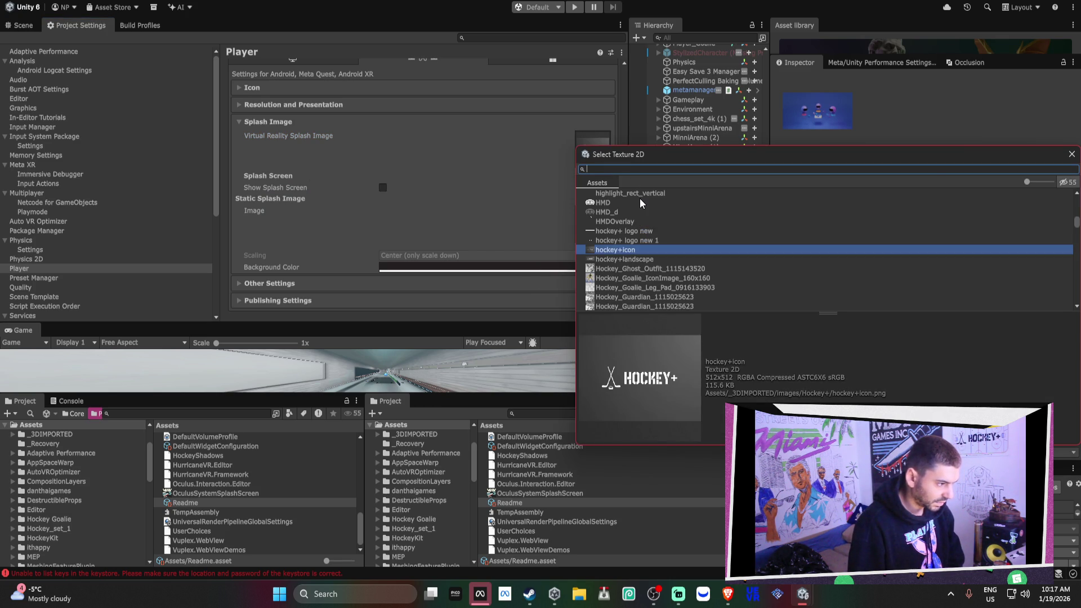
key(Escape)
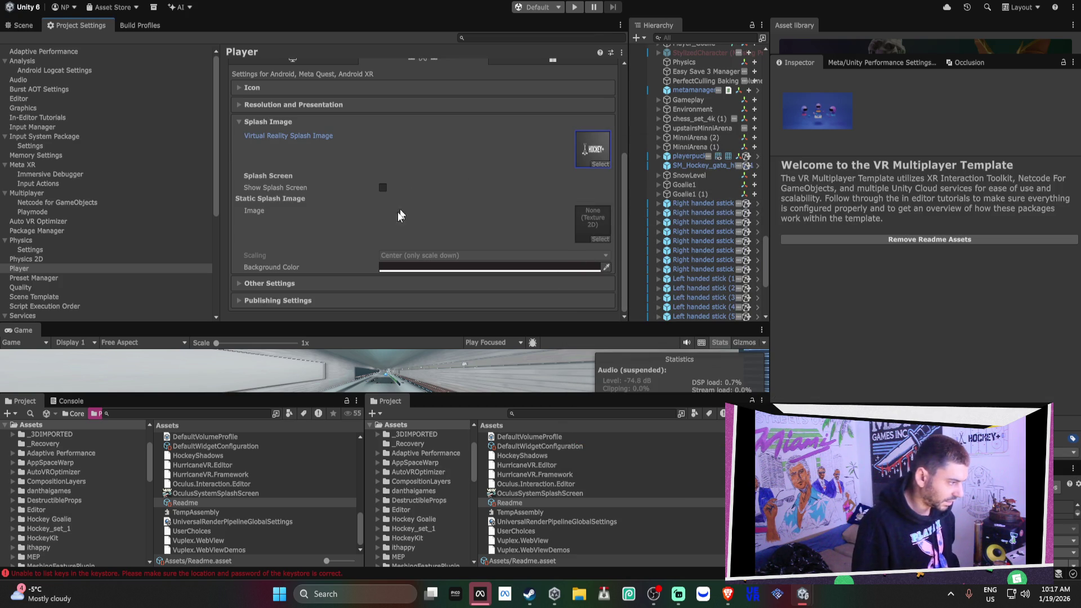
Step: Try the MiniSticks keystore from the Desktop with its password; it is rejected
click(288, 300)
scroll(430, 214, down, 3)
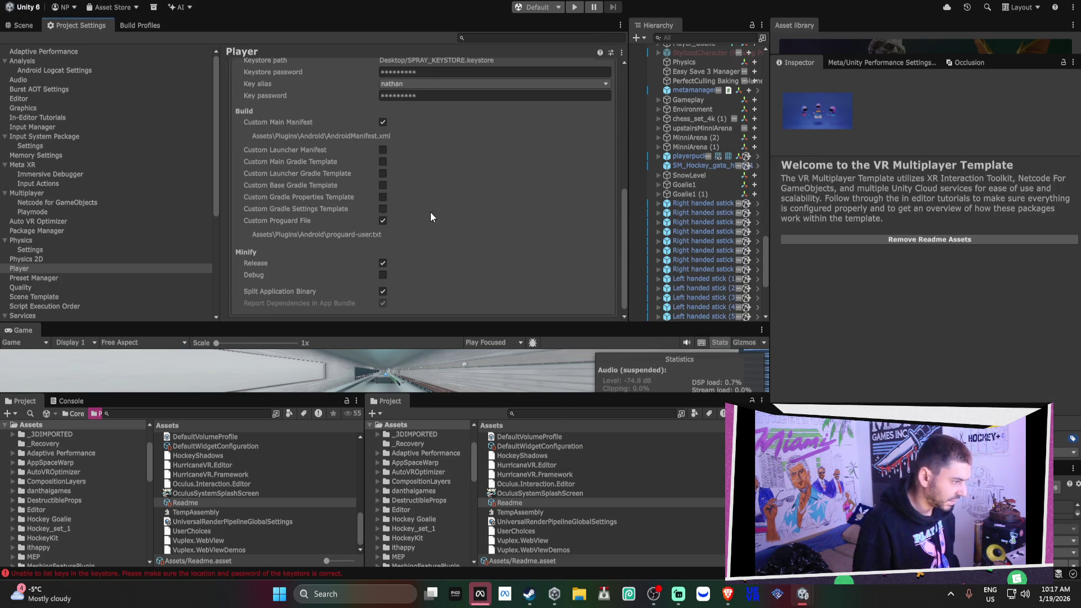
click(440, 121)
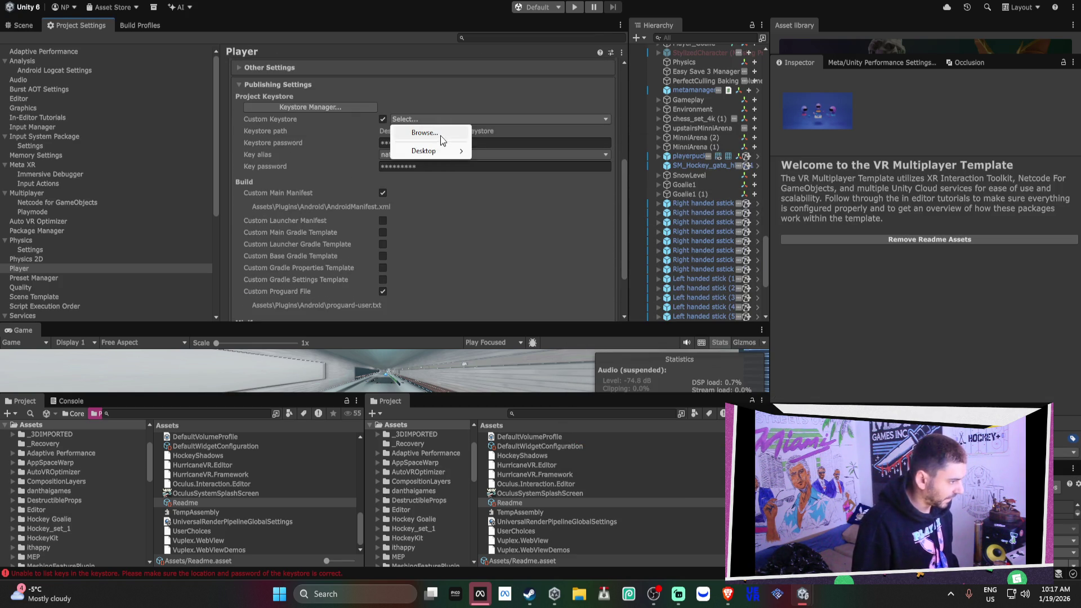
mouse_move(444, 150)
click(524, 147)
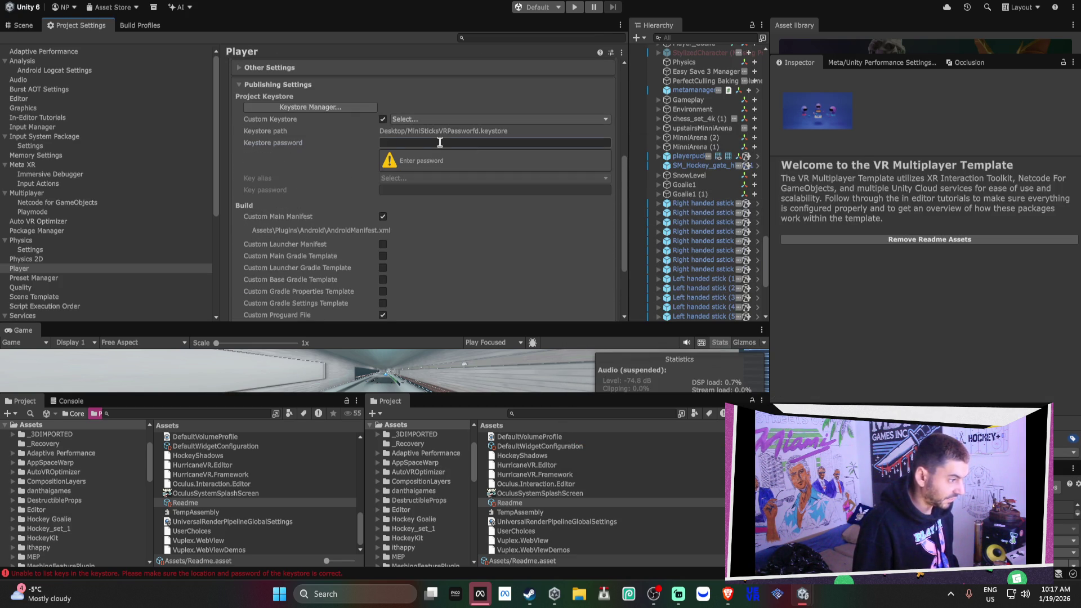
text(*********)
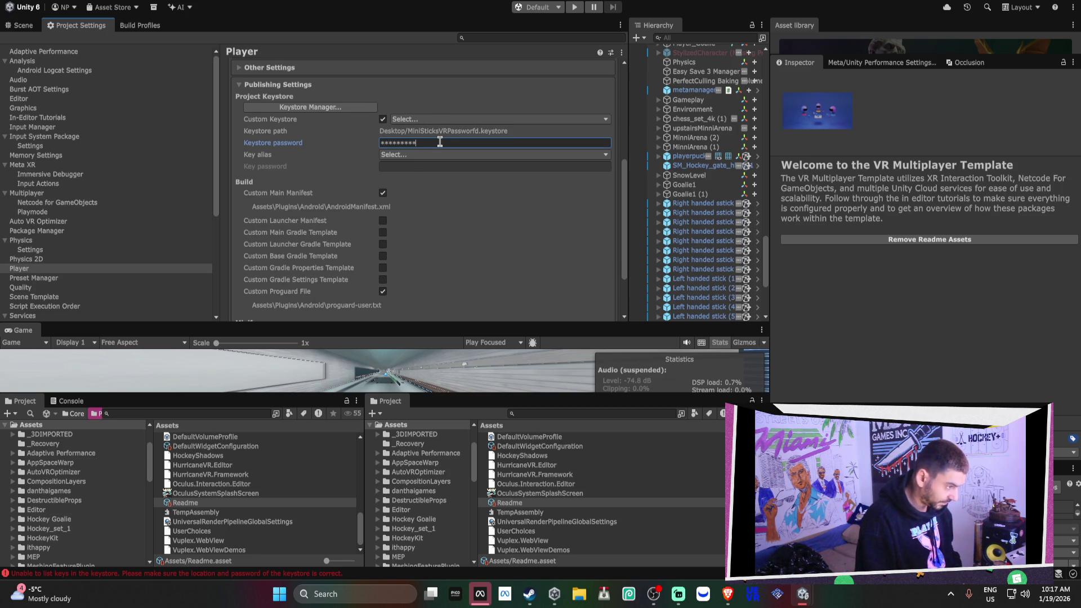
key(Tab)
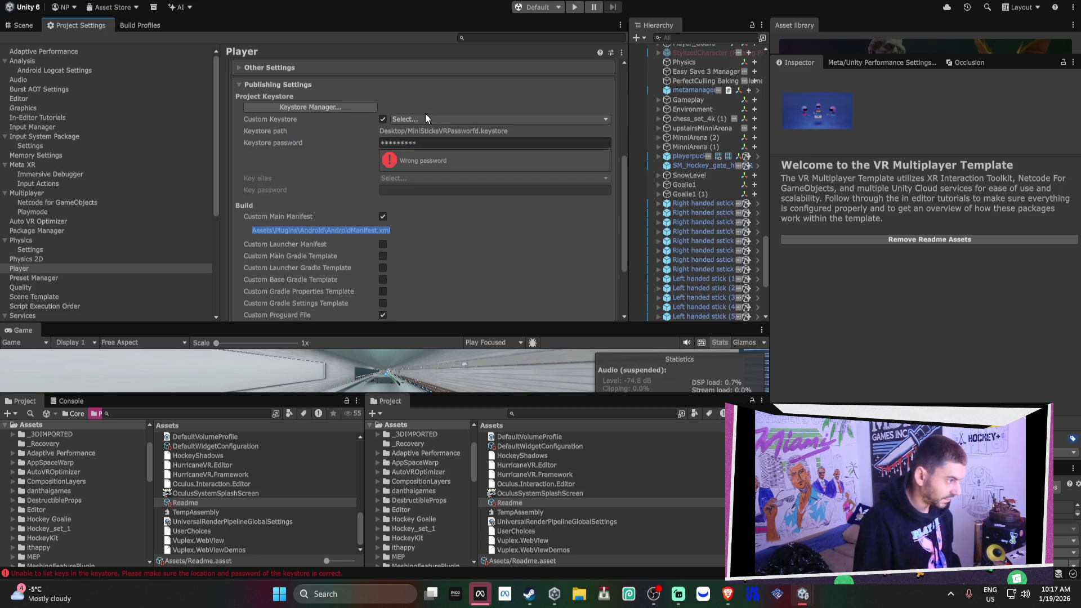
Step: Switch to Desktop SPRAY_KEYSTORE.keystore and enter its keystore and key passwords
click(436, 120)
mouse_move(444, 151)
click(505, 163)
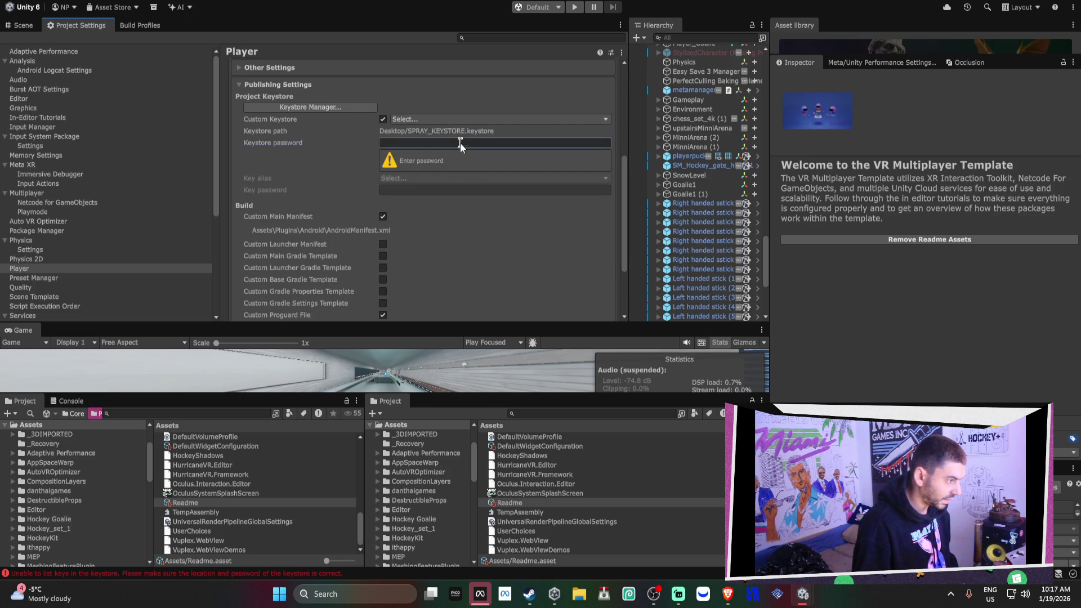
click(456, 143)
text(*********)
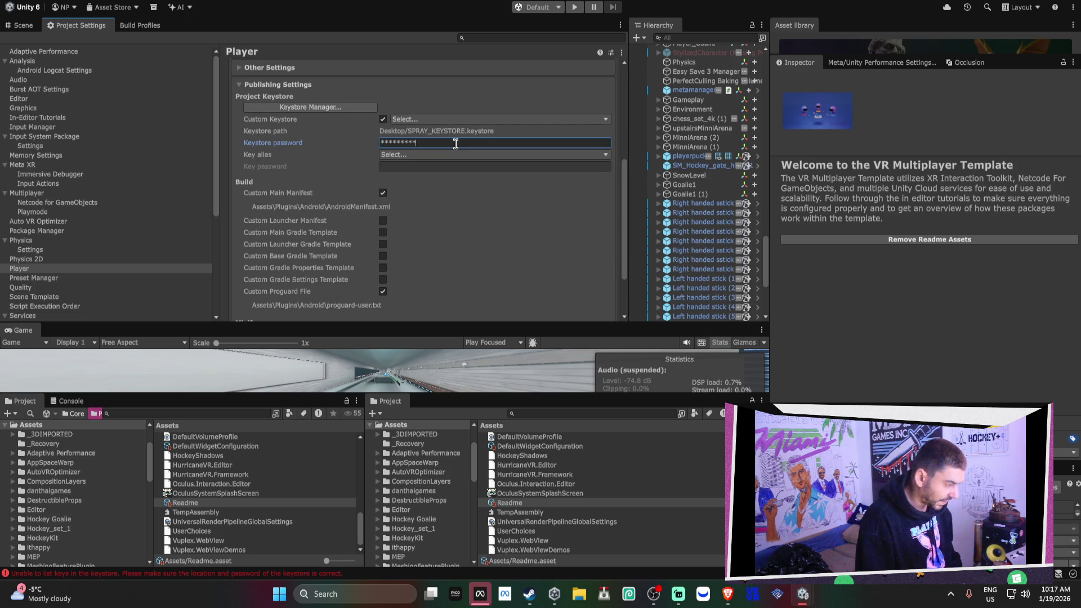
key(Tab)
text(**********)
key(ctrl+a)
text(*********)
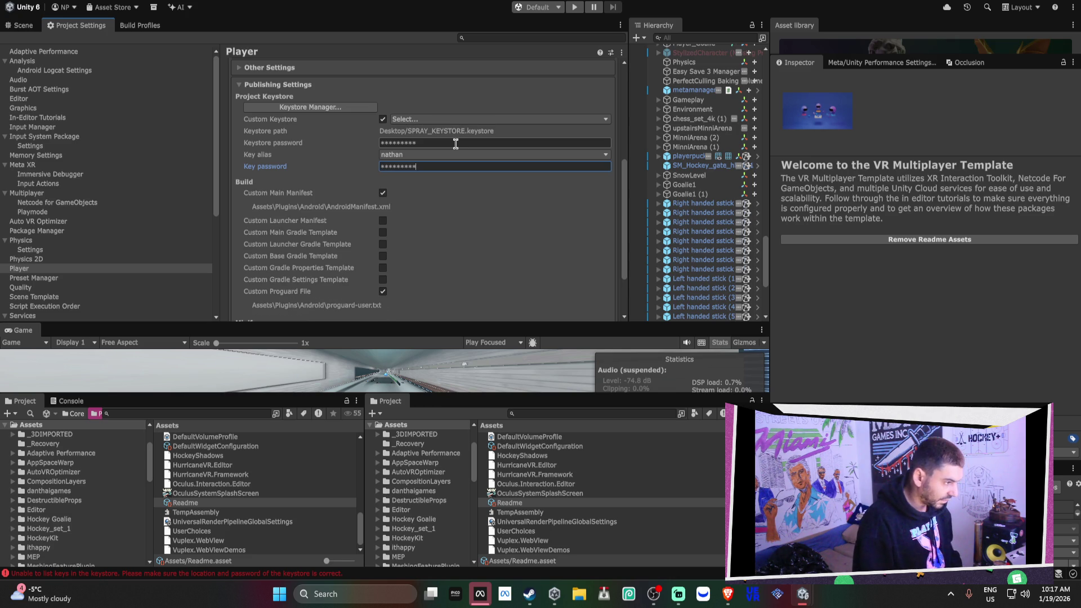
scroll(481, 280, down, 3)
scroll(437, 275, up, 15)
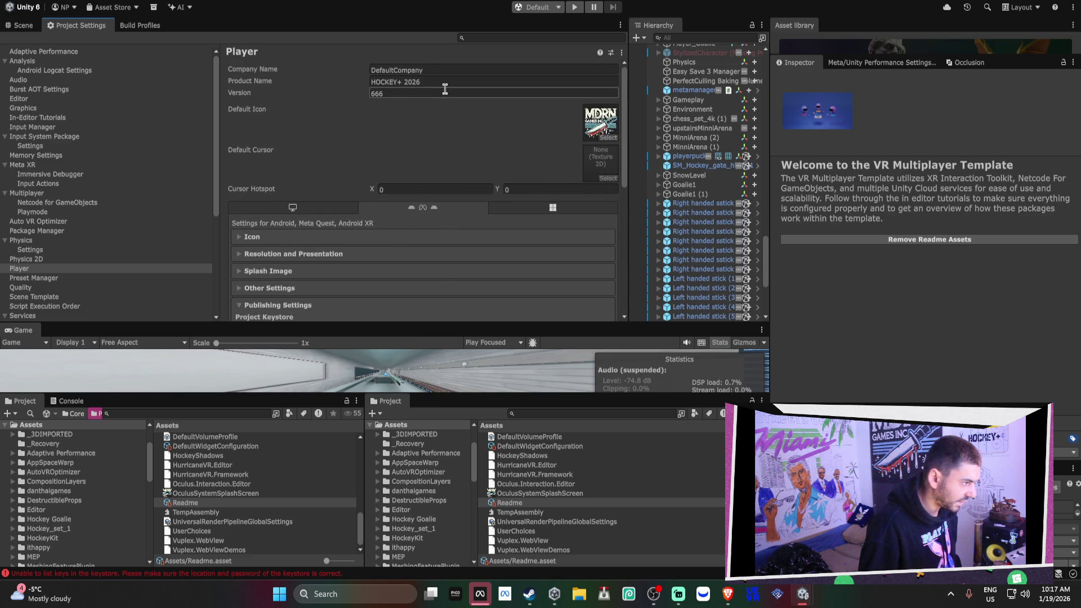
Step: Set the company name to MDRNgamesInd and expand the Player settings sections
click(427, 69)
text(MDRNgamesI)
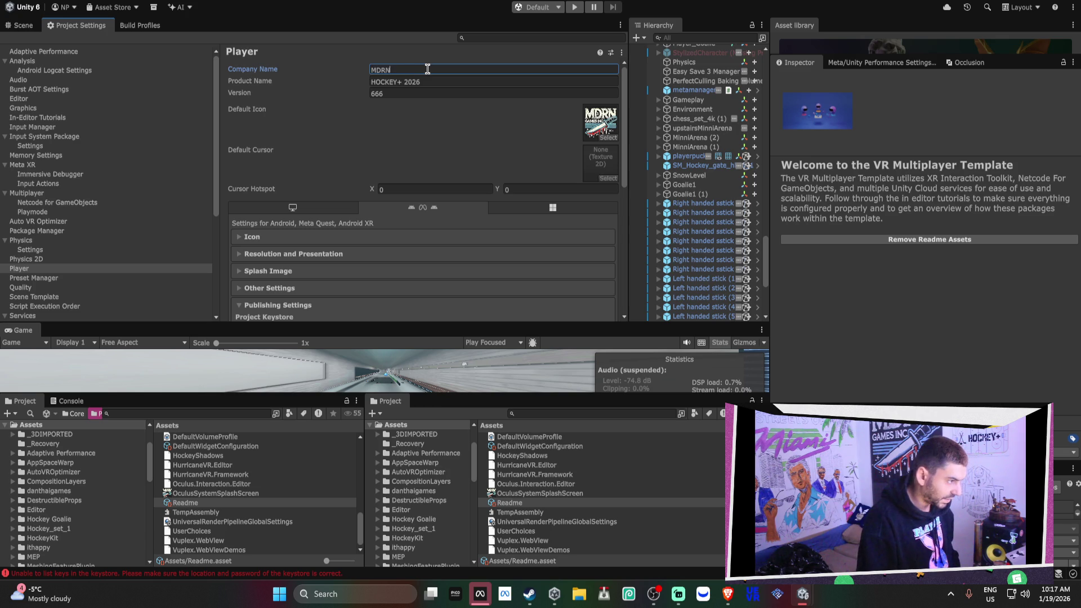
text(nd)
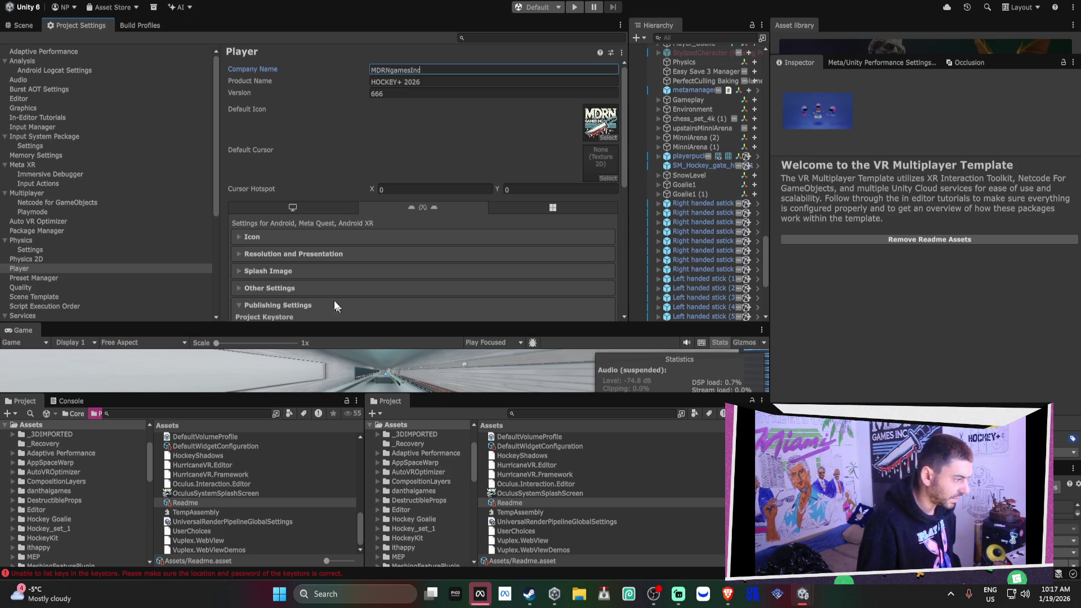
click(289, 288)
scroll(382, 221, down, 5)
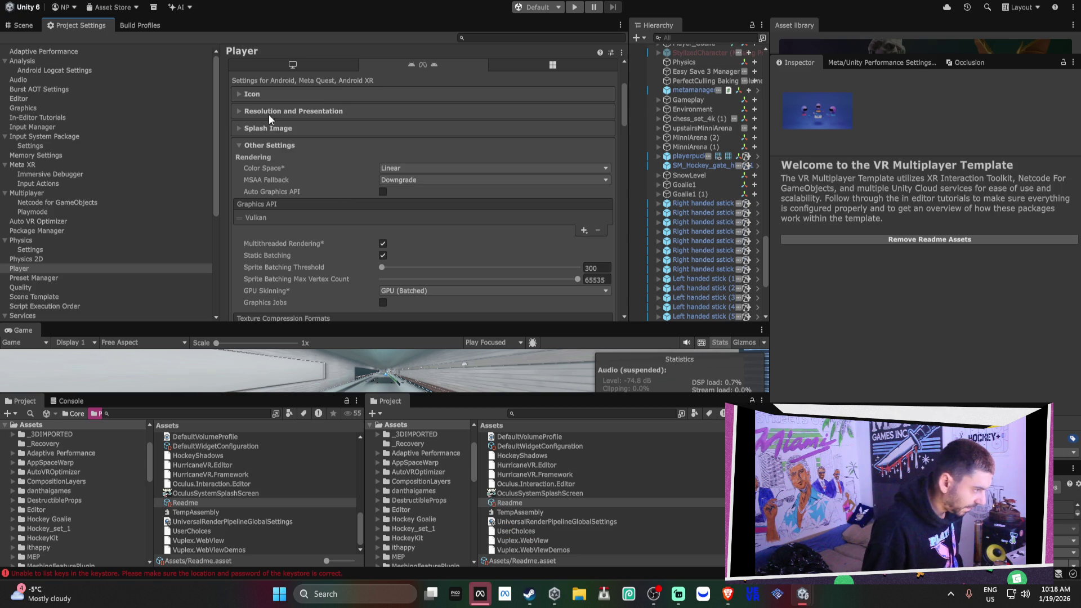
click(282, 129)
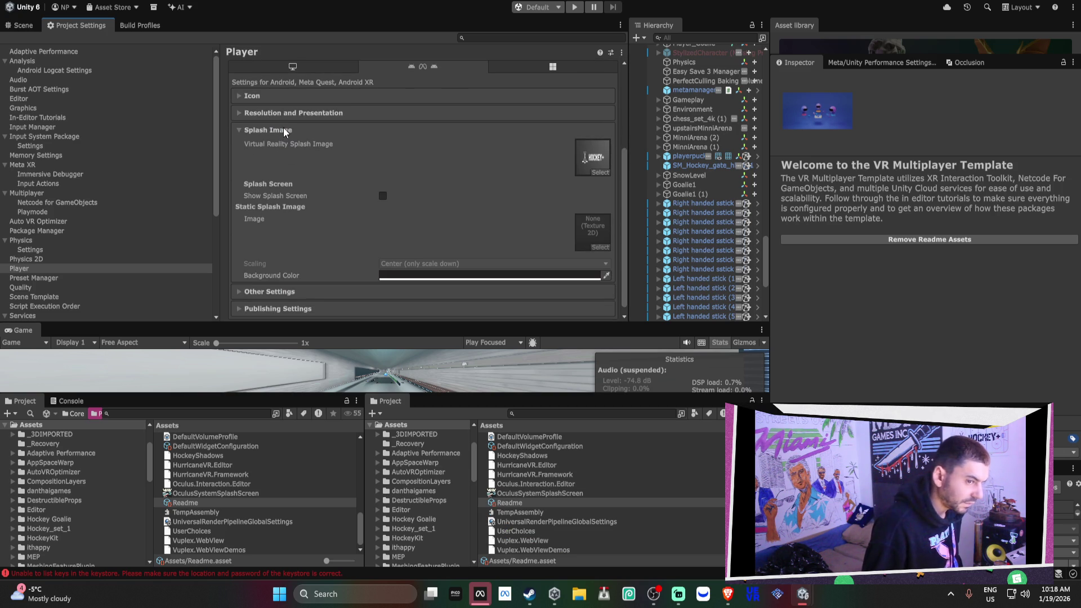
click(315, 97)
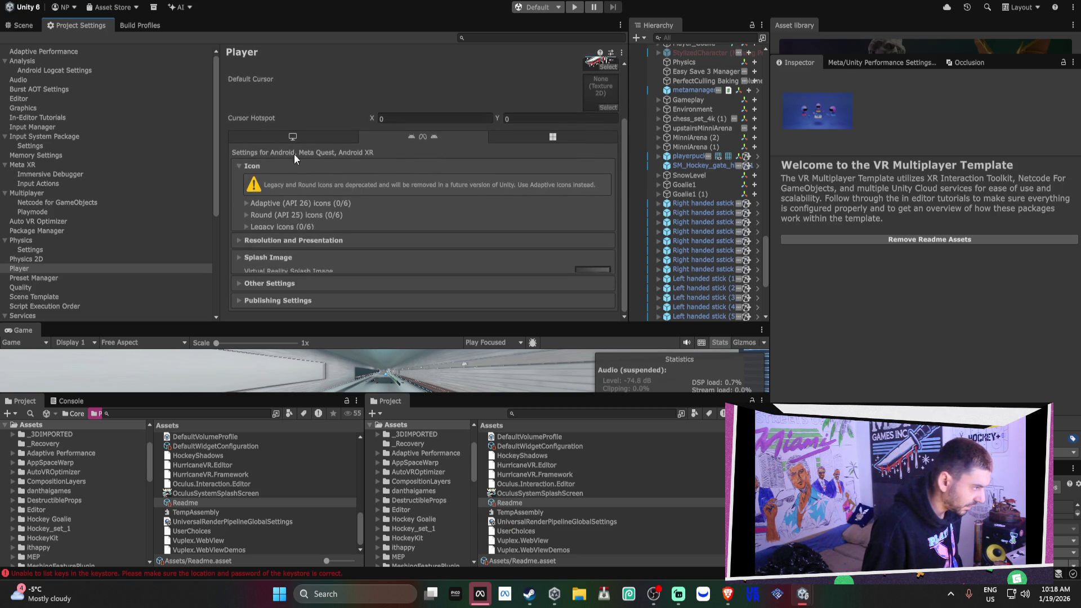
click(305, 249)
Step: Enable Keep Loaded Shaders Alive under Other Settings
scroll(293, 253, down, 5)
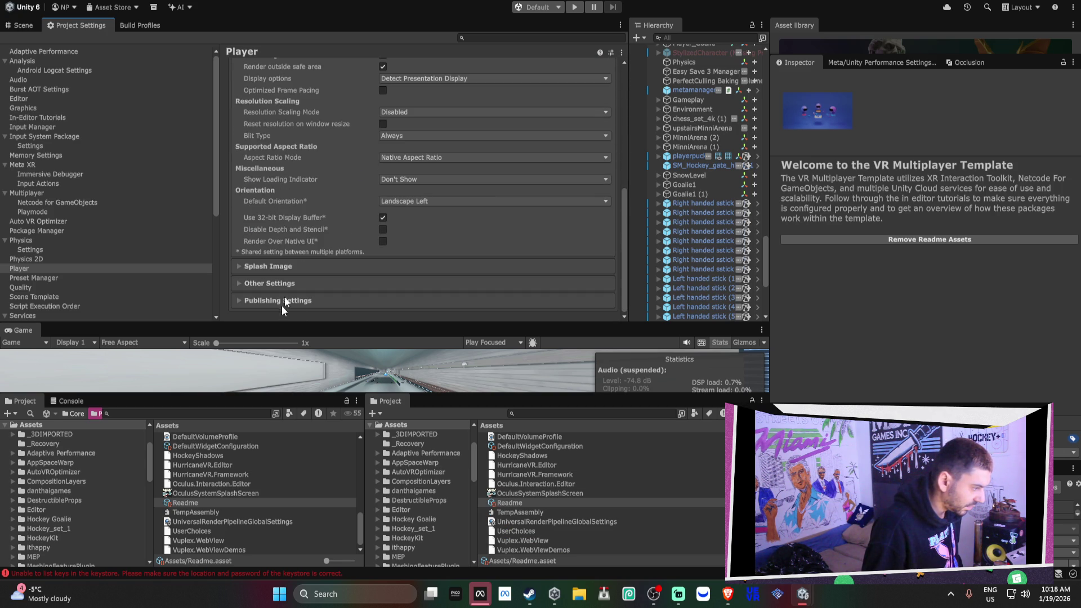
click(298, 283)
scroll(352, 217, down, 10)
scroll(418, 135, down, 8)
scroll(390, 168, down, 15)
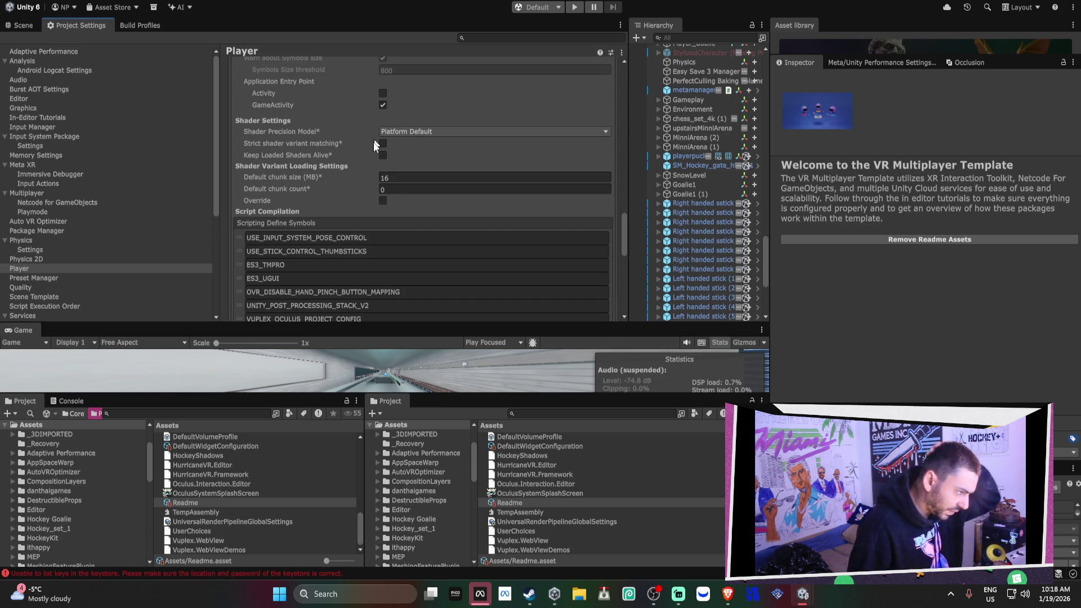
click(383, 155)
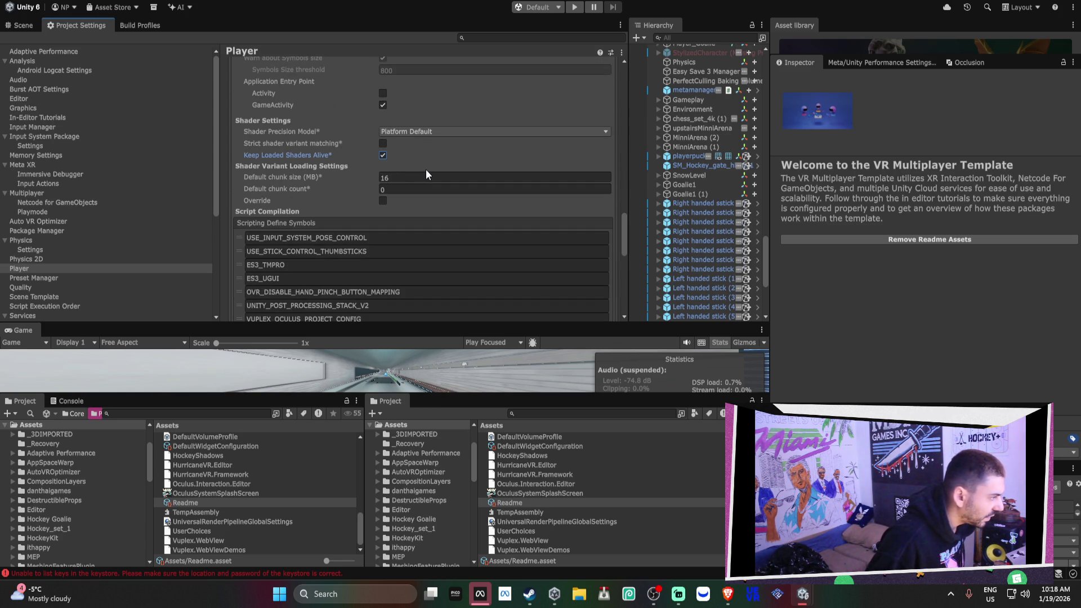
Step: Review the remaining Player options, then bring up the Graphics settings page
scroll(400, 172, down, 10)
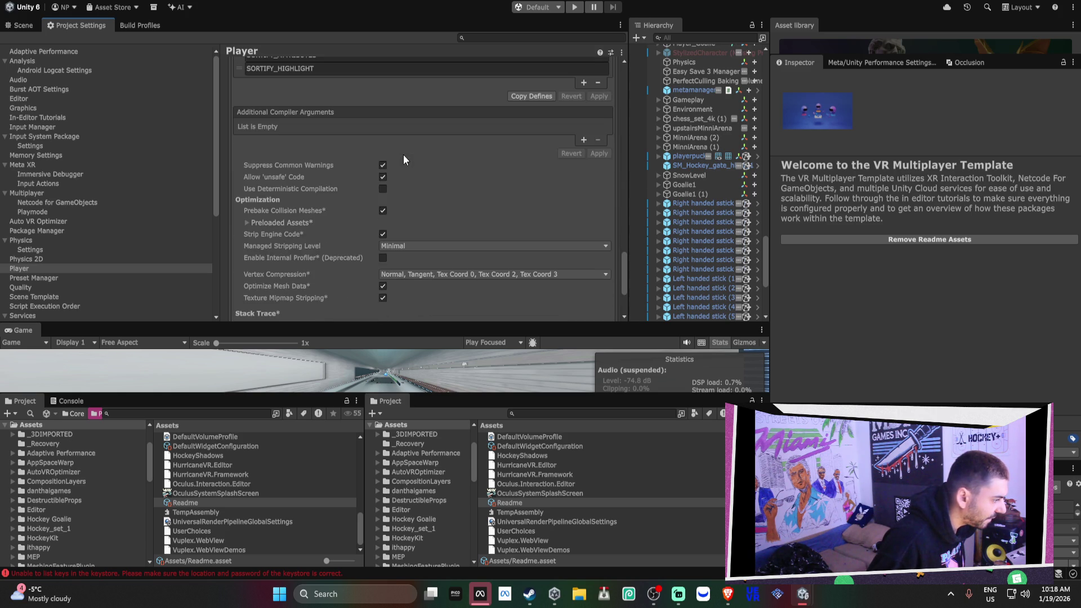
scroll(403, 155, up, 5)
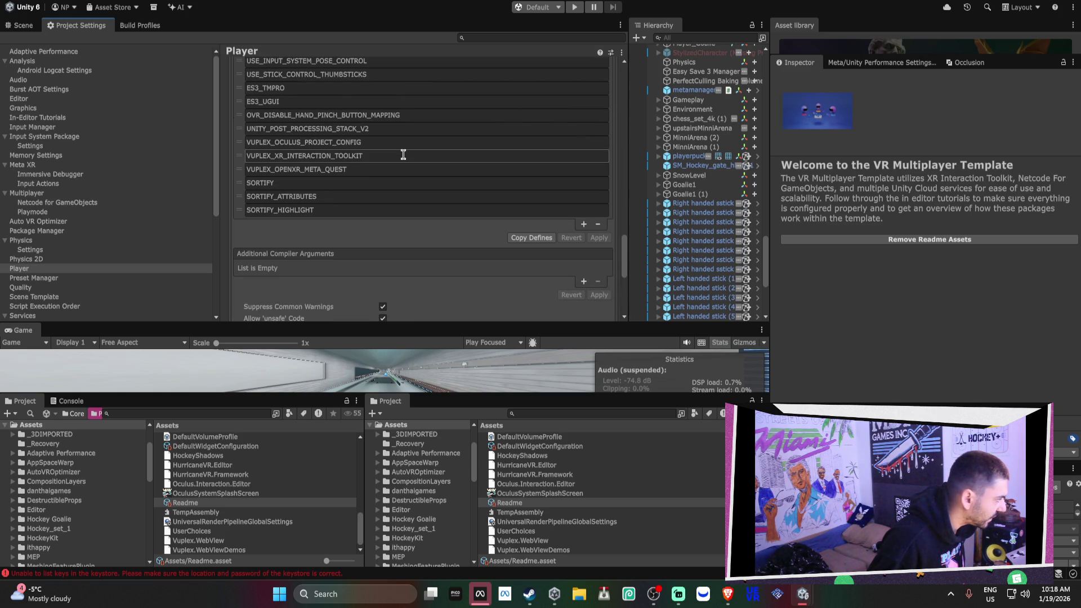
scroll(403, 154, down, 6)
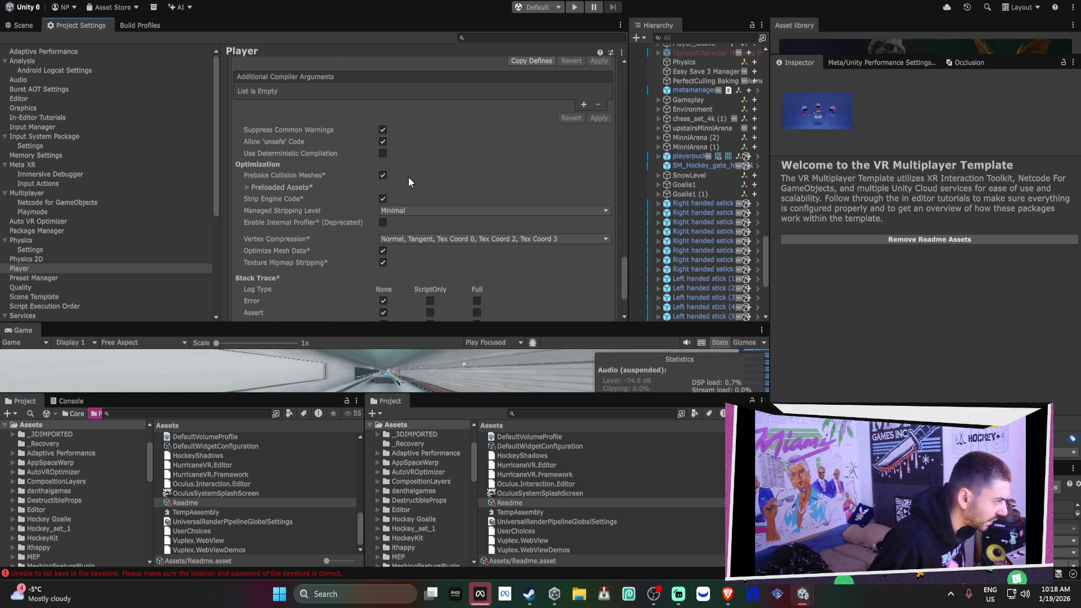
scroll(404, 168, down, 4)
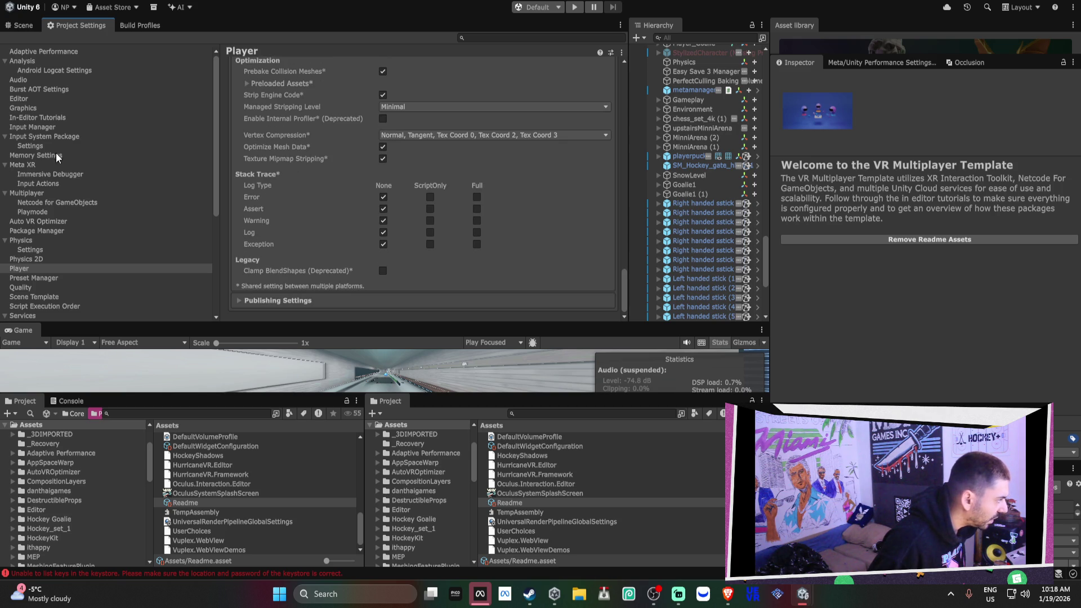
click(61, 109)
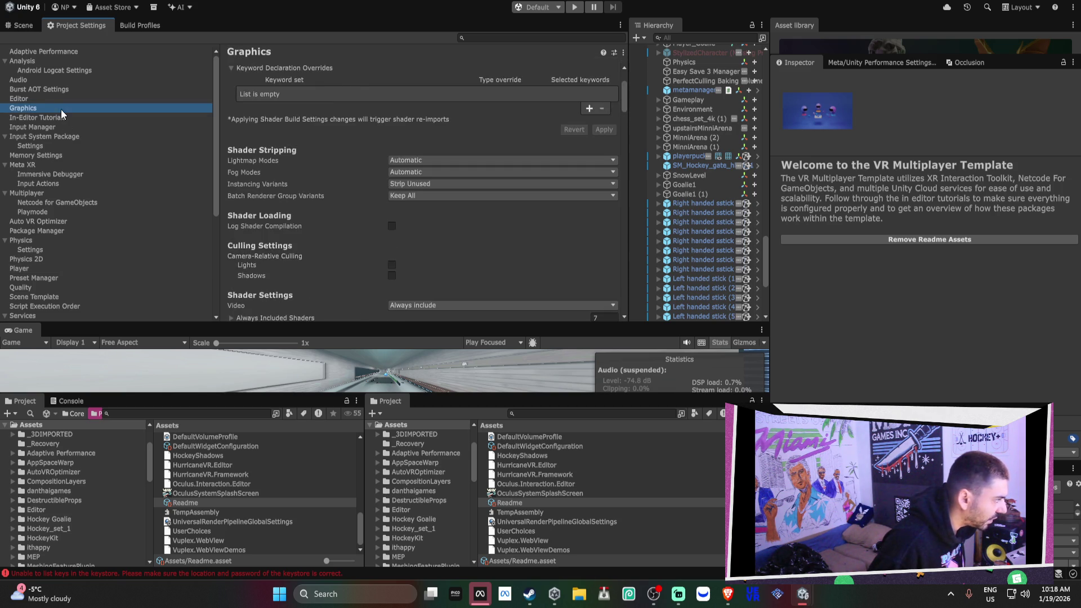
Step: Go back to the Player settings and scroll up to the Identification section
scroll(449, 217, down, 1)
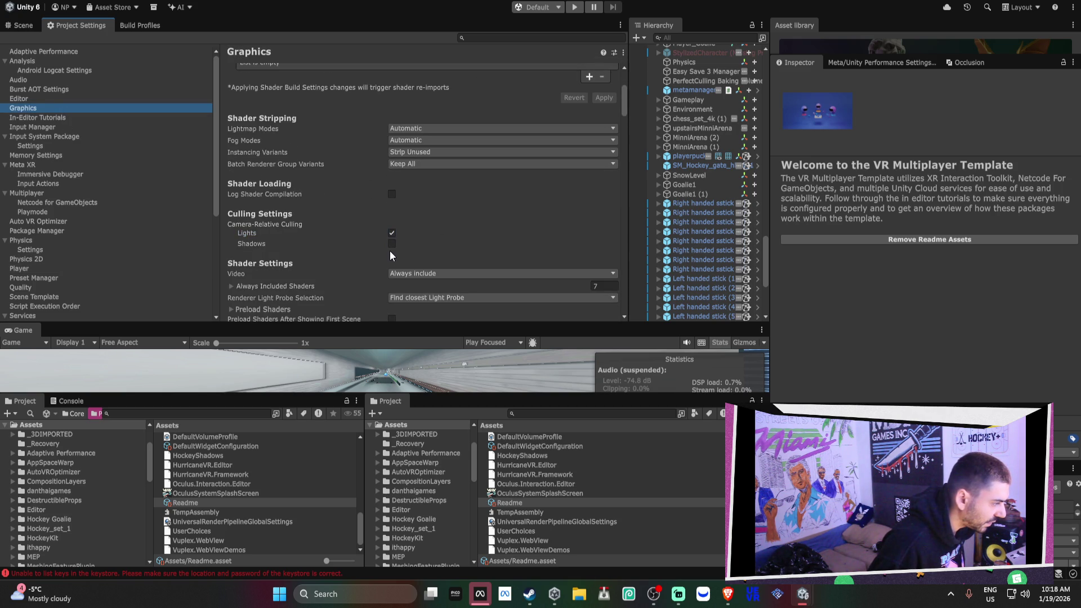
scroll(393, 243, up, 1)
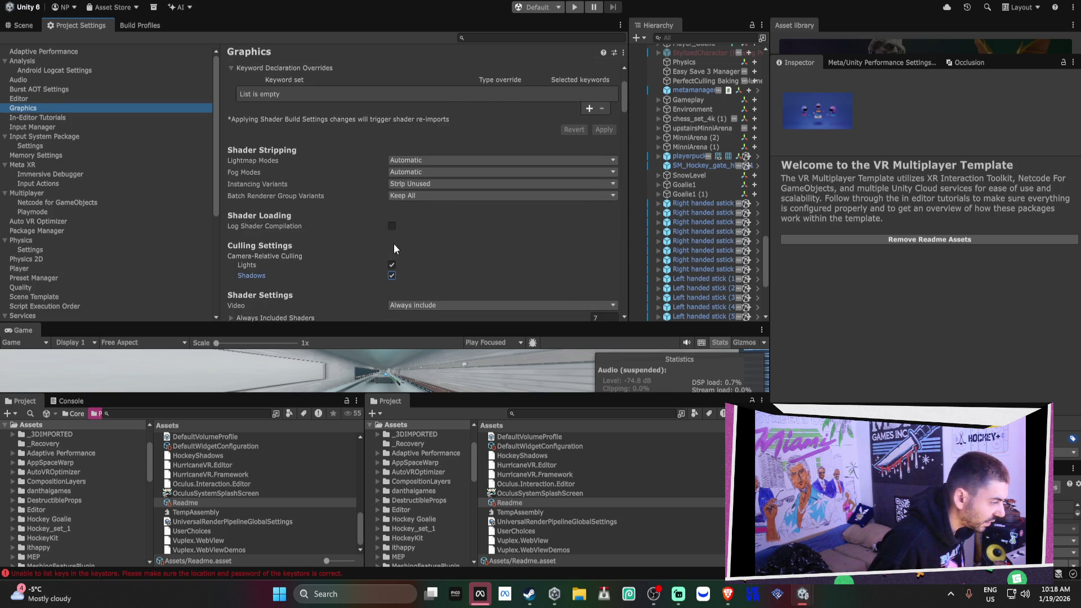
scroll(393, 243, up, 2)
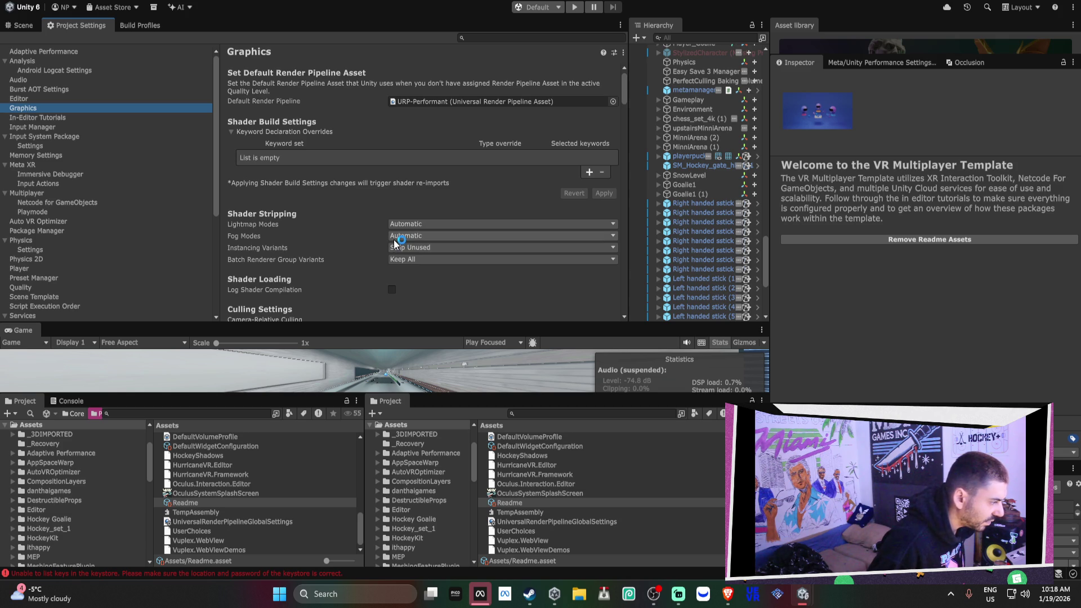
scroll(394, 246, down, 5)
scroll(393, 235, down, 15)
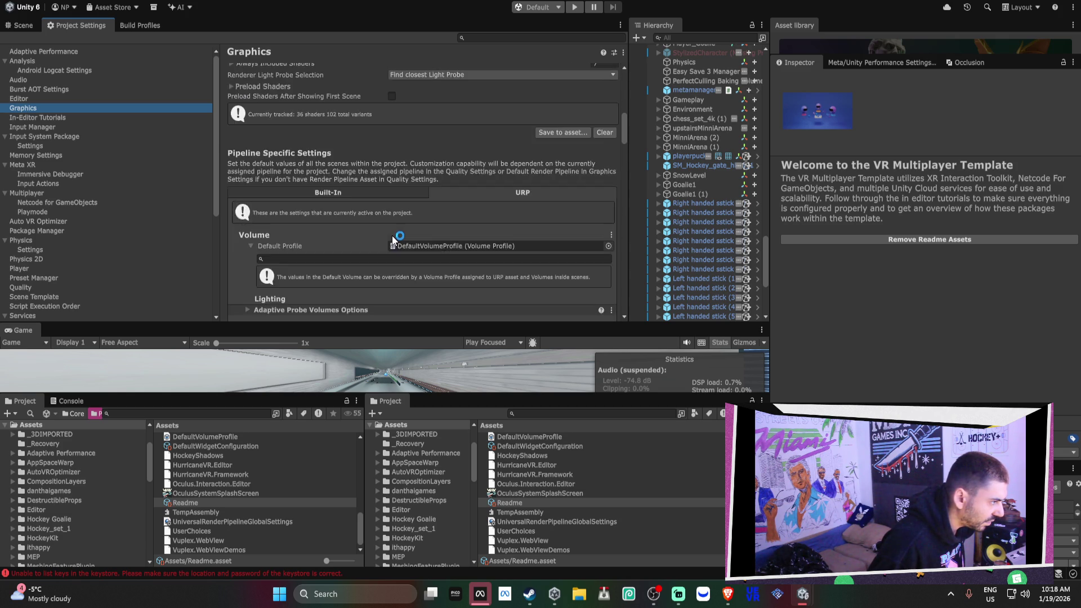
scroll(394, 233, down, 10)
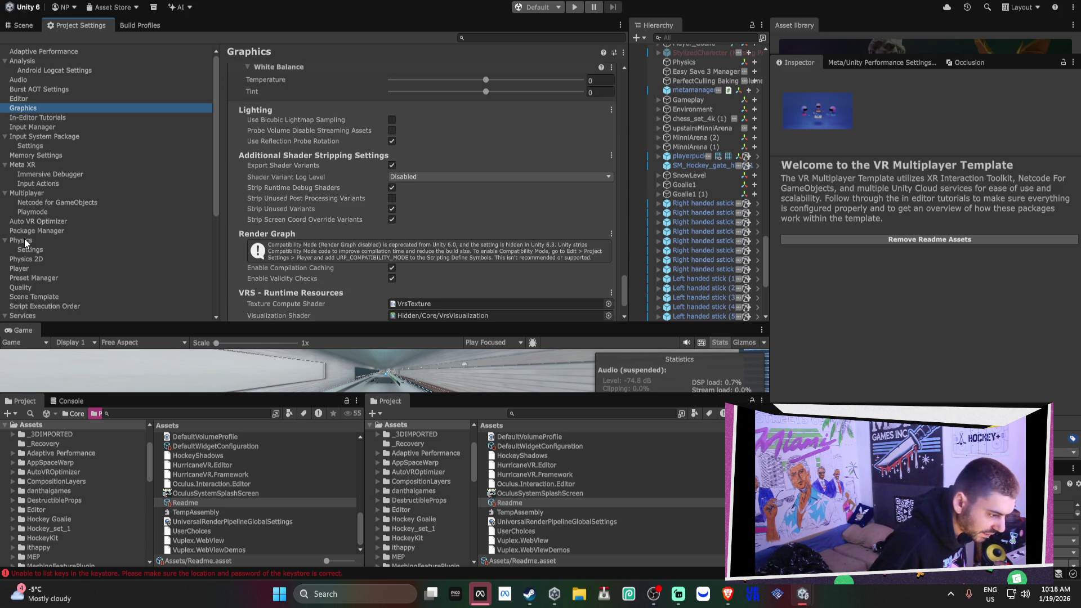
click(49, 269)
scroll(418, 238, up, 3)
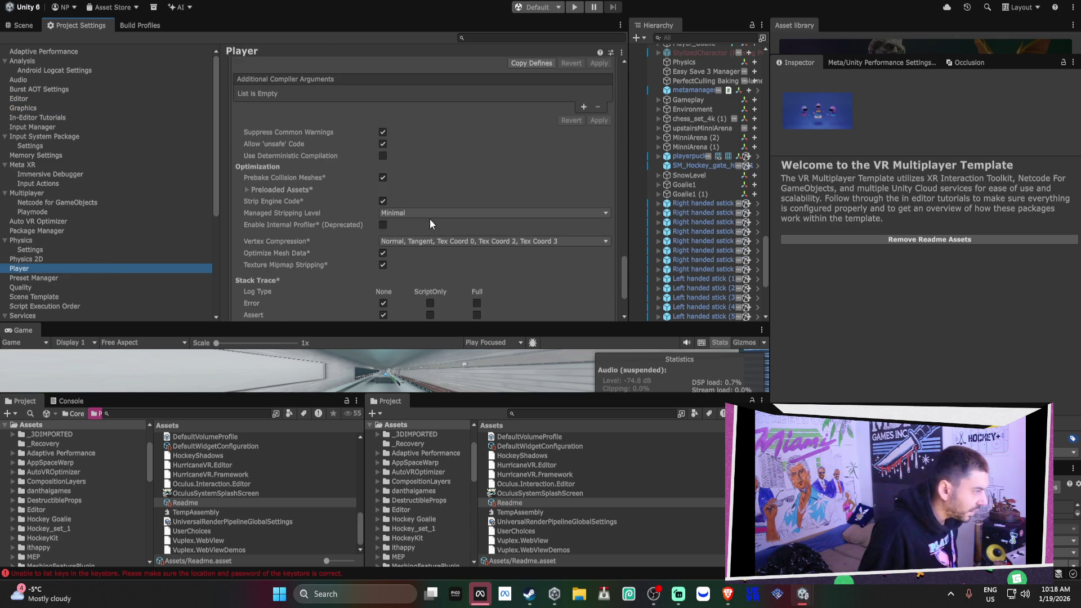
scroll(429, 222, up, 6)
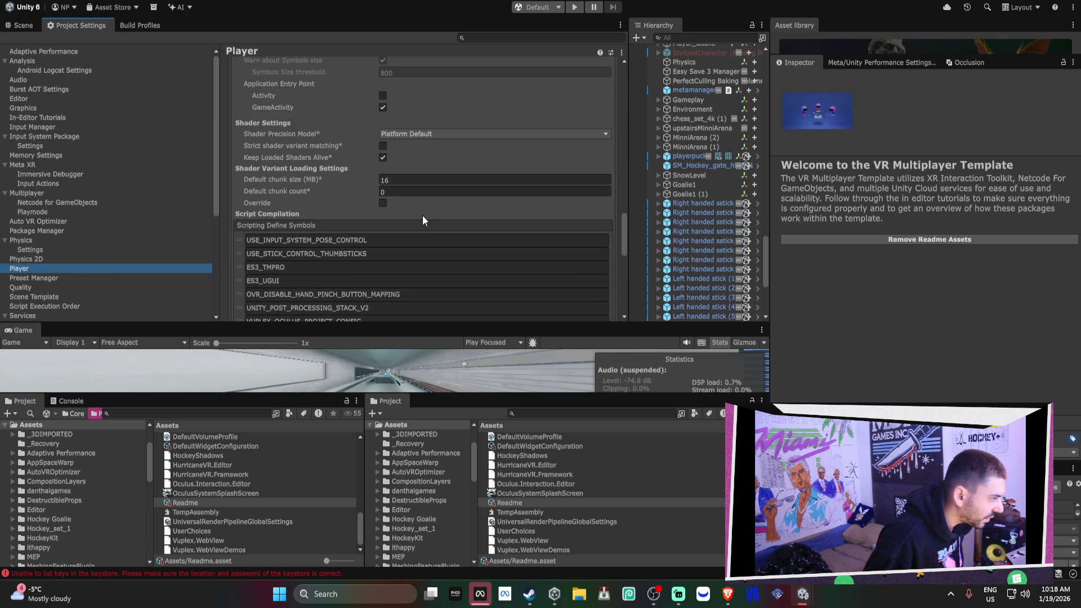
scroll(422, 220, up, 5)
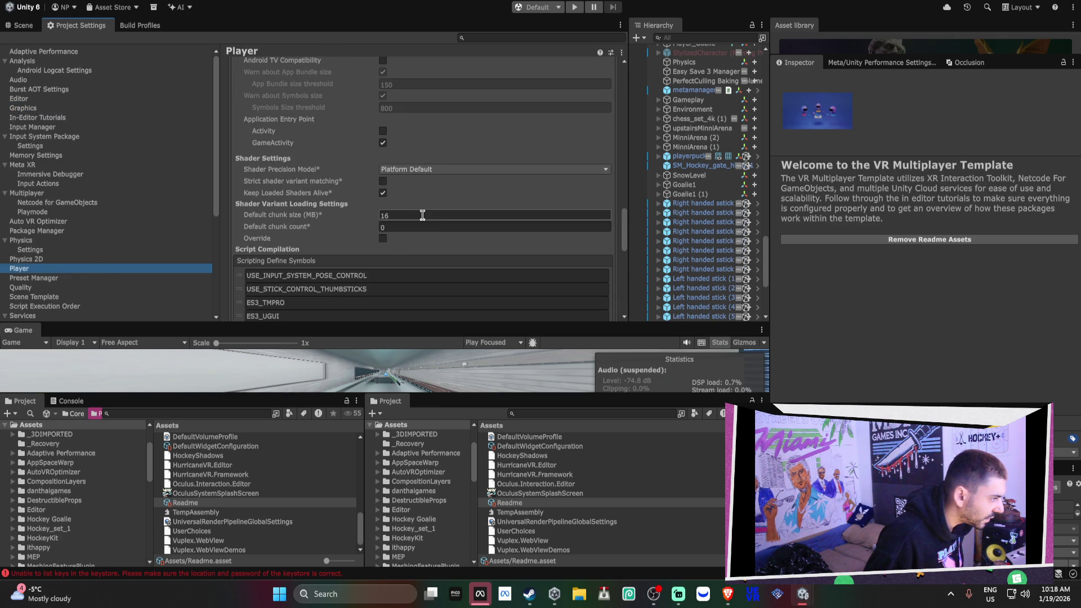
scroll(422, 214, up, 2)
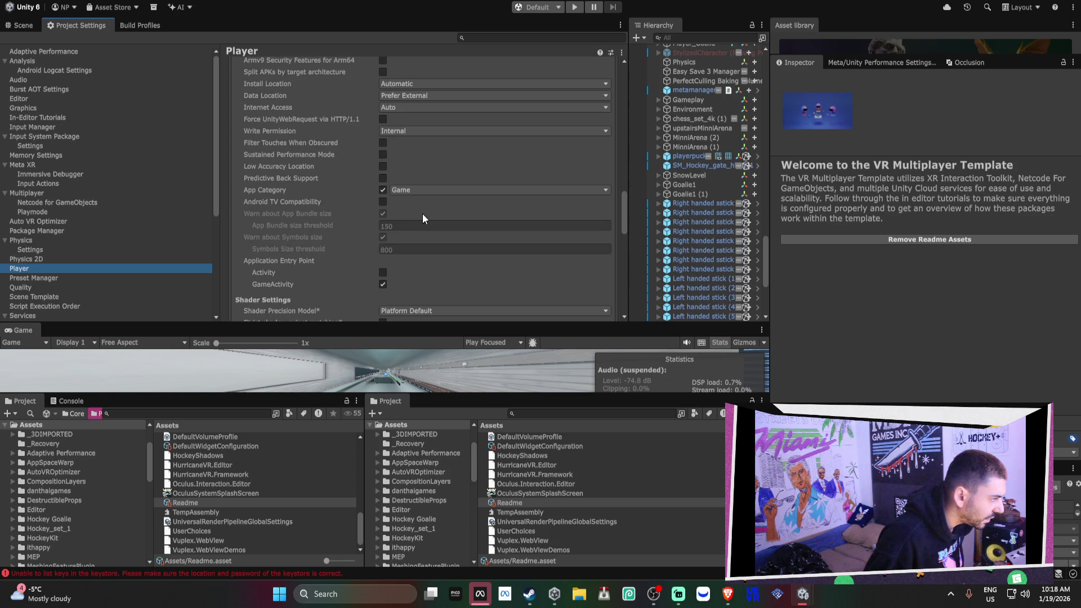
scroll(423, 214, up, 4)
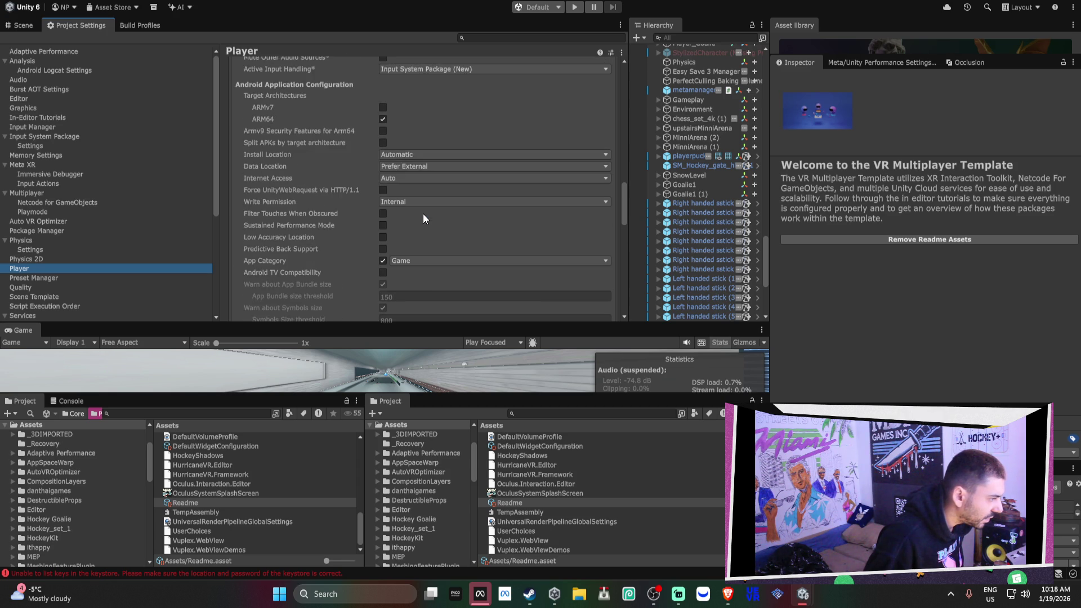
scroll(423, 214, up, 8)
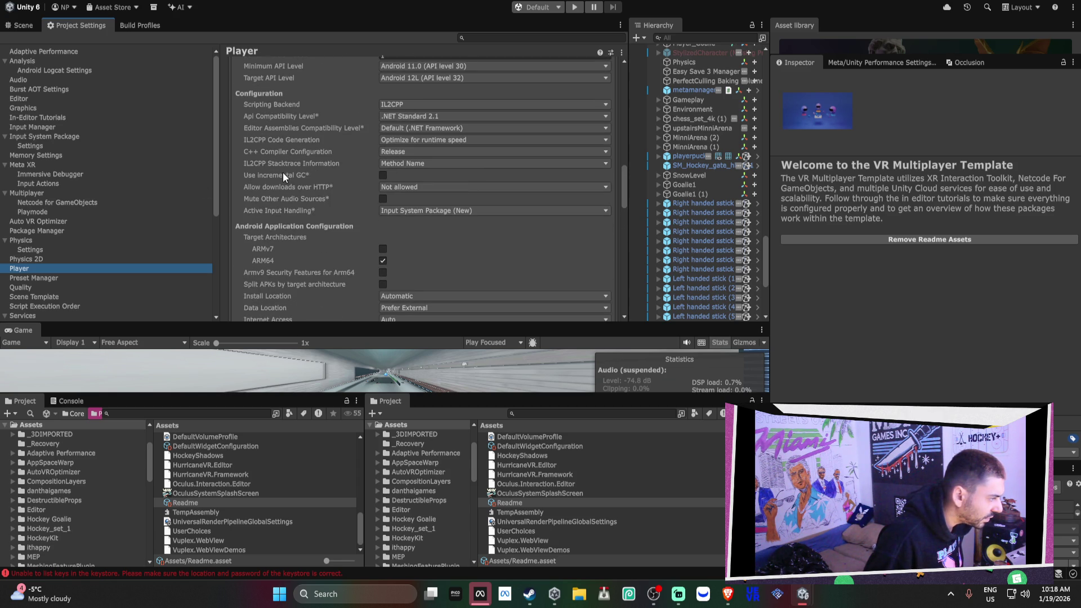
scroll(414, 179, up, 8)
Step: Re-toggle Override Default Package Name and change the package name to com.MDRNgamesInc.HOCKEY+
click(383, 161)
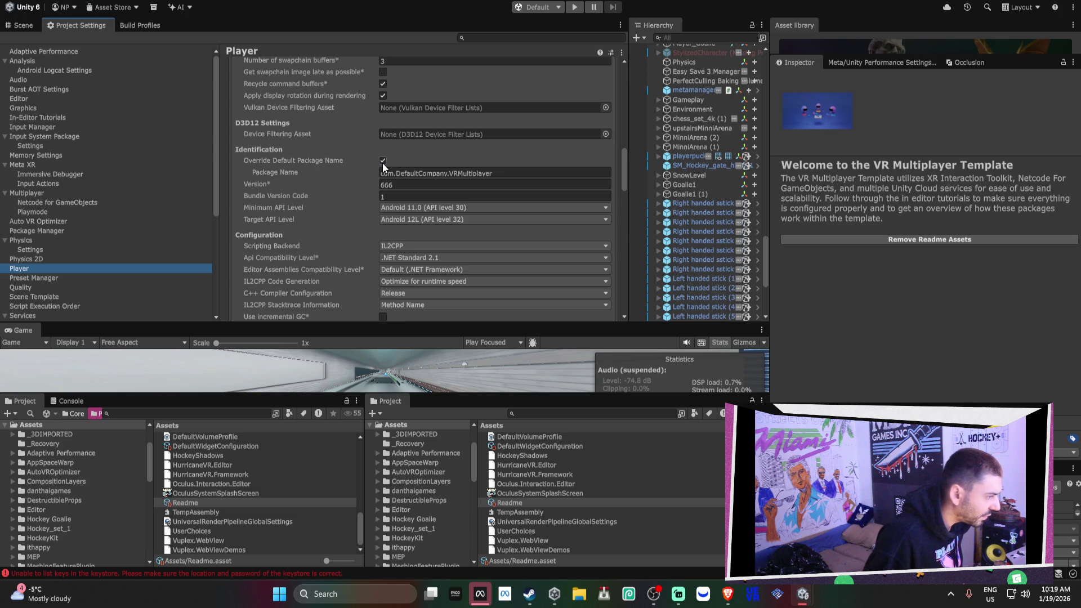
click(383, 161)
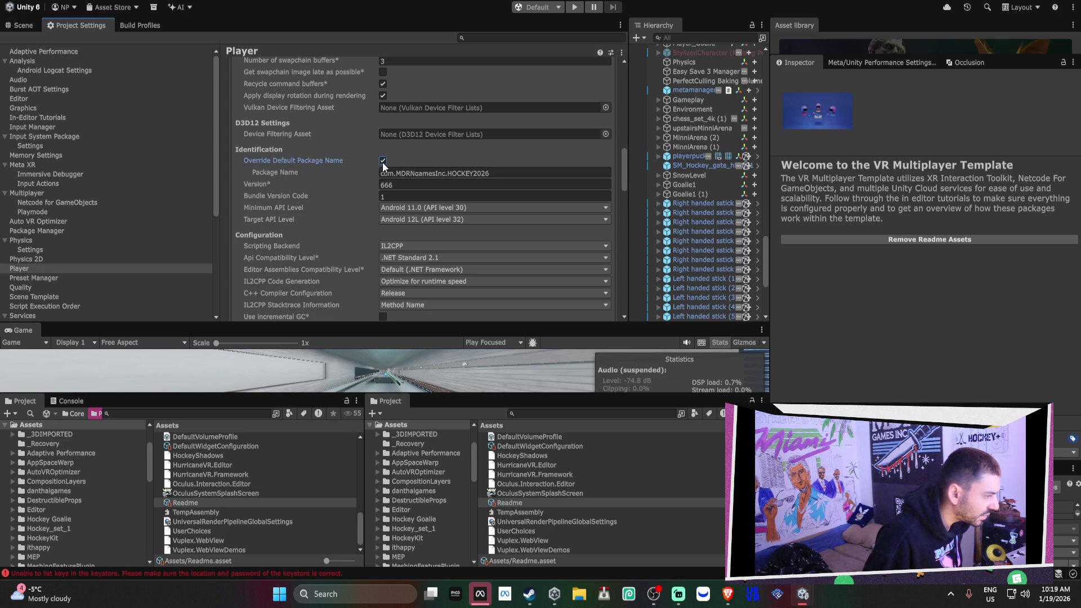
click(494, 172)
drag(472, 171, 515, 149)
scroll(513, 147, up, 2)
scroll(512, 148, up, 10)
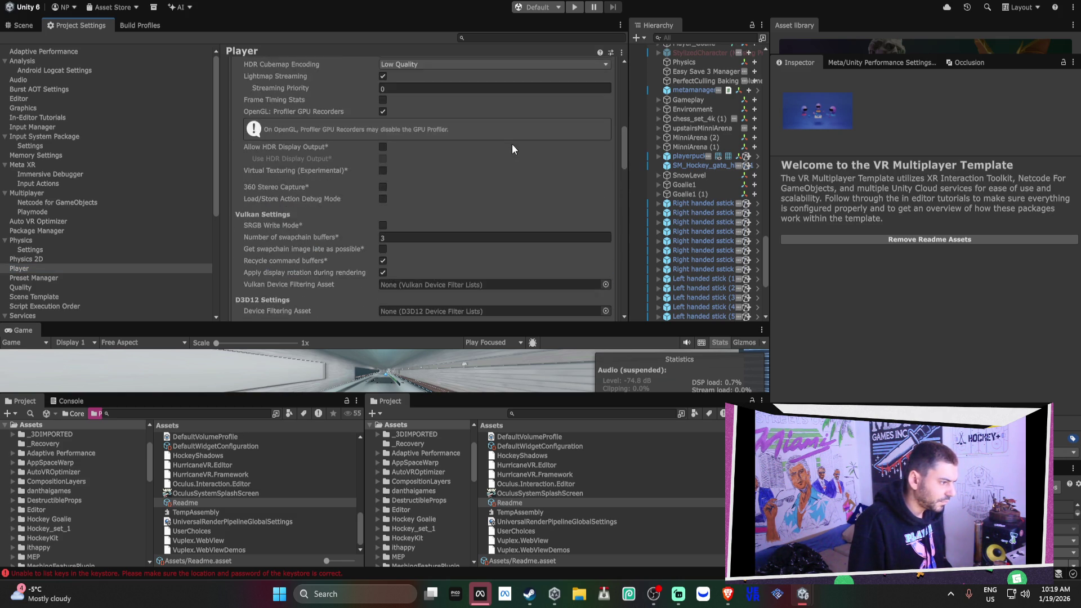
scroll(512, 145, down, 10)
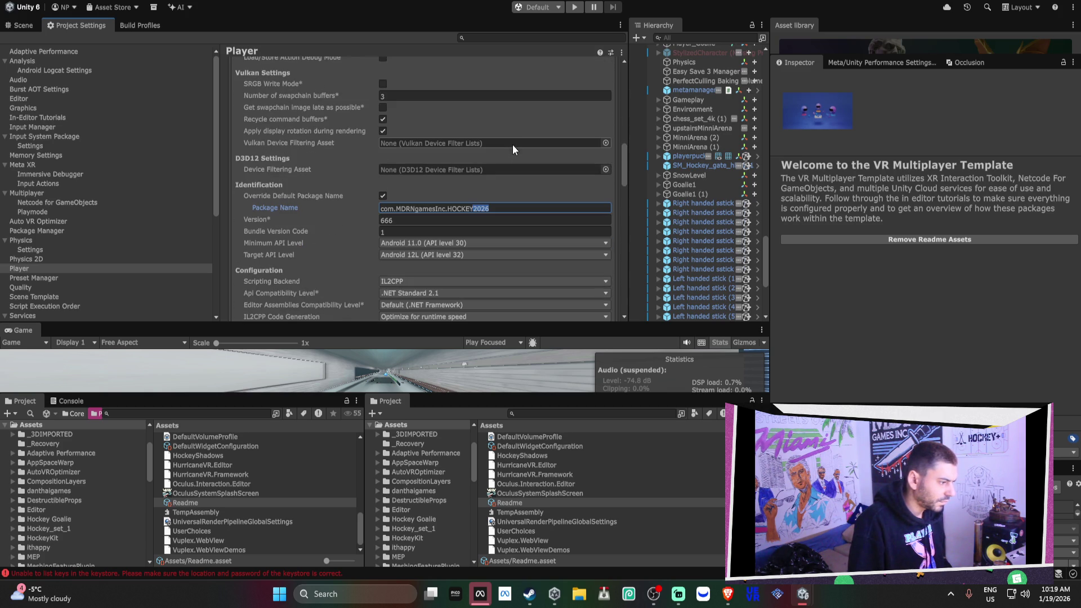
text(+)
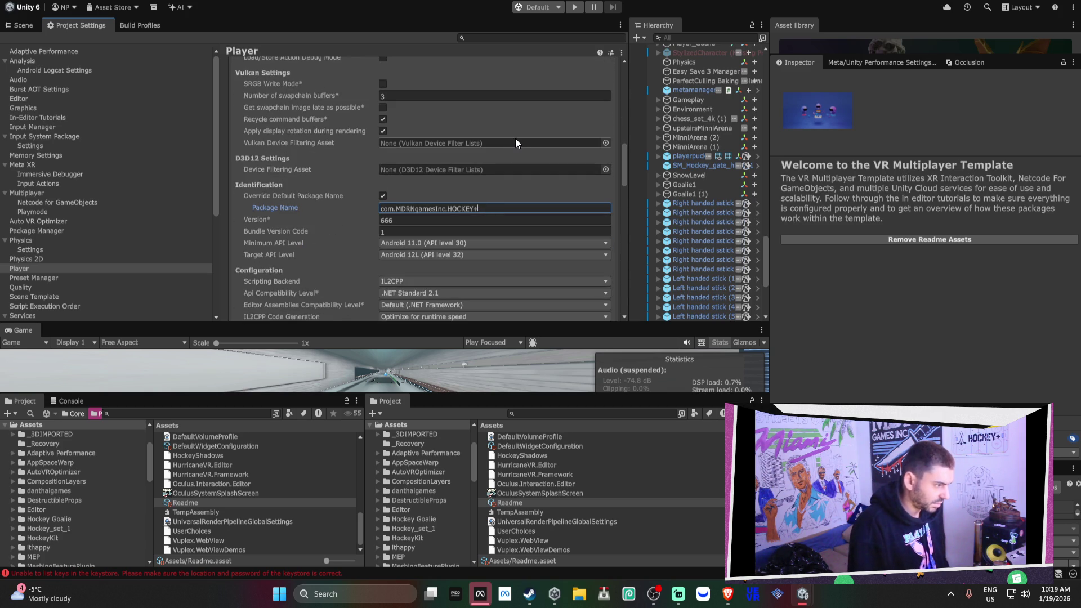
scroll(508, 133, up, 15)
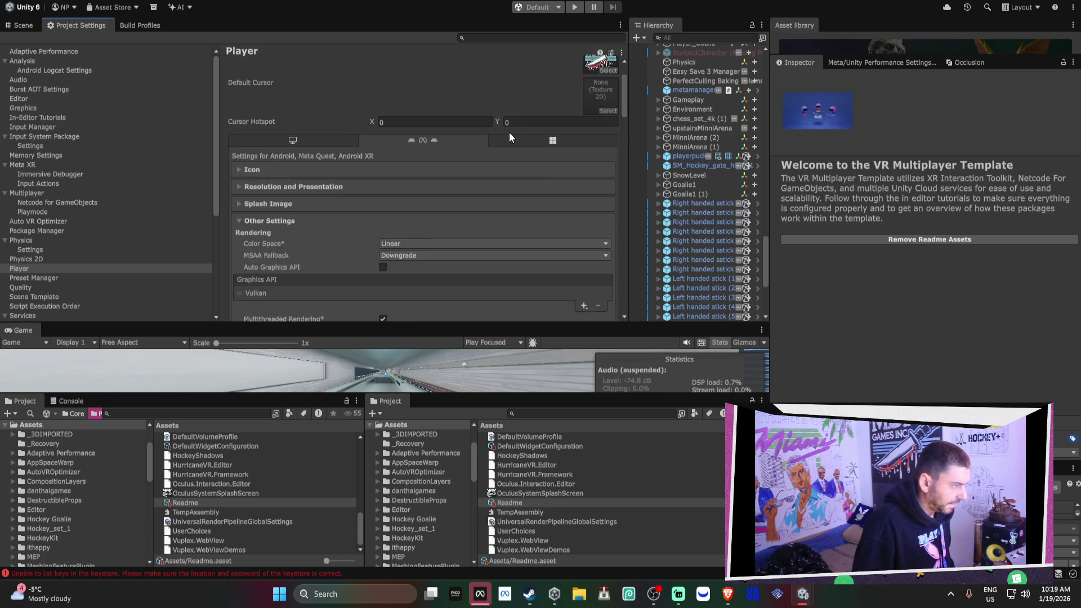
Step: Check the Meta Quest build profile, then open the Meta XR project setup checklist
click(156, 25)
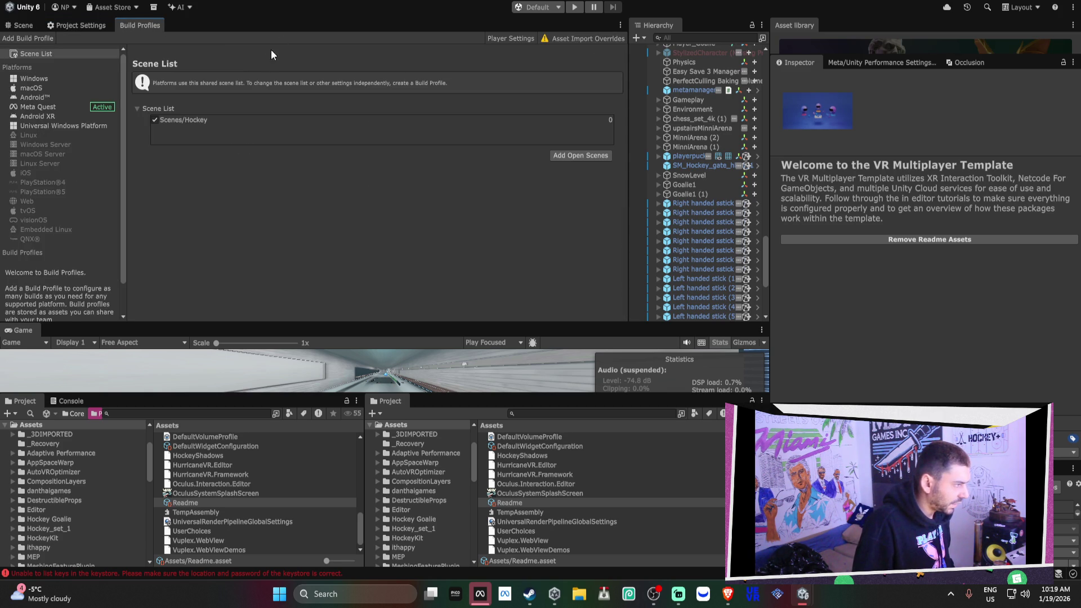
click(64, 106)
click(66, 8)
click(123, 45)
click(106, 25)
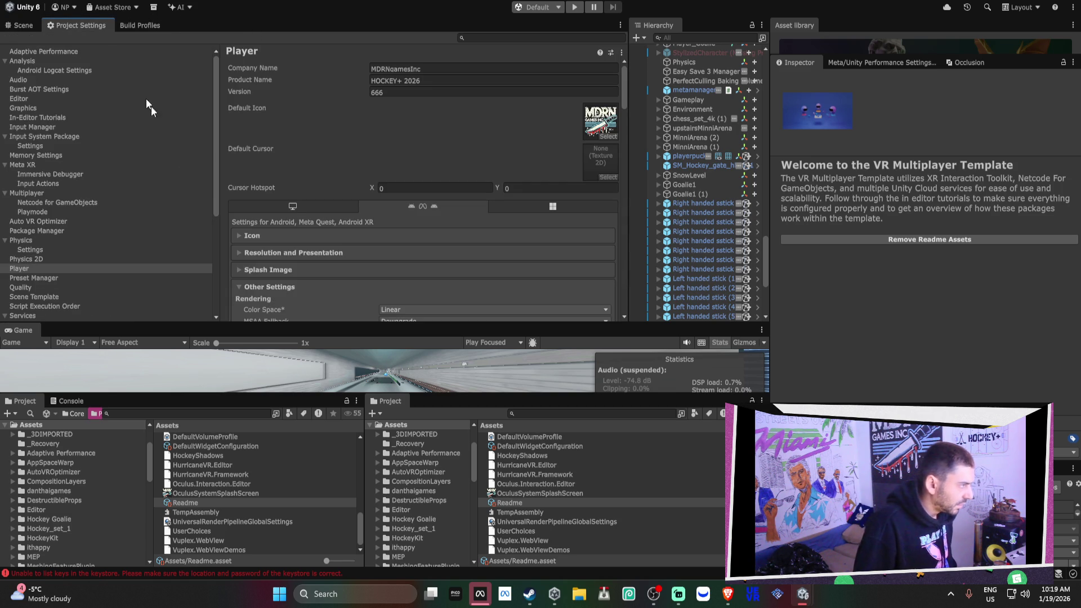
click(49, 163)
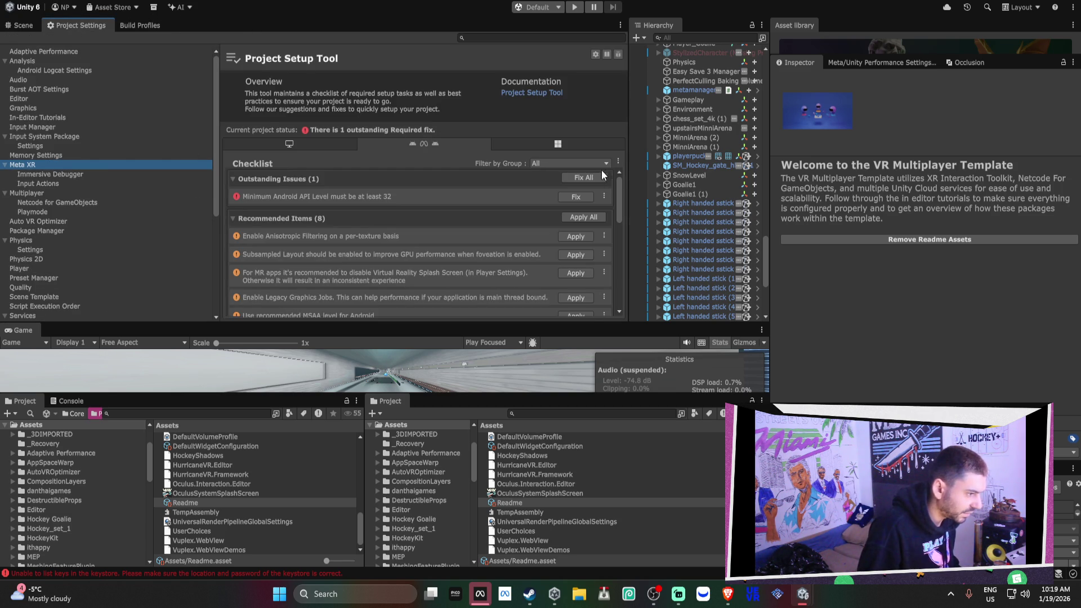
Step: Fix the Android API level and apply anisotropic filtering, Subsampled Layout, VR splash and Graphics Jobs items
click(573, 197)
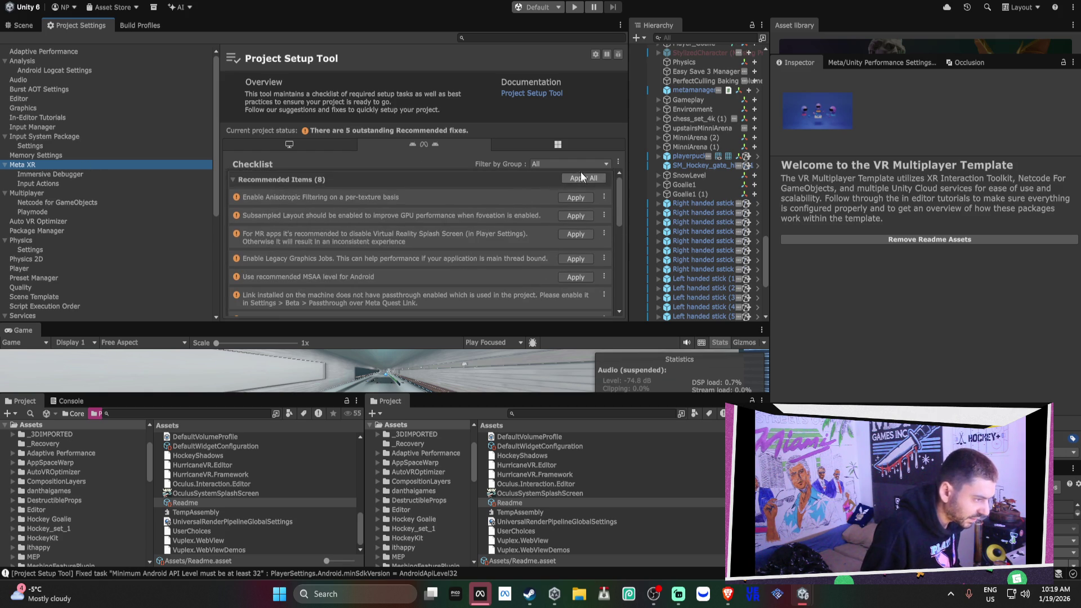
drag(518, 322, 513, 583)
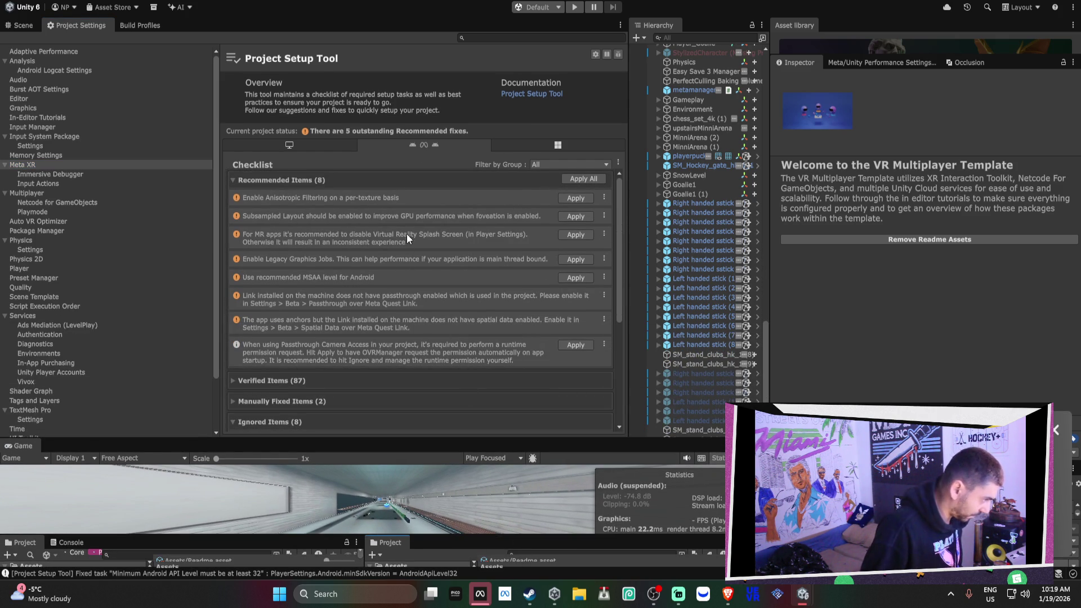
click(576, 199)
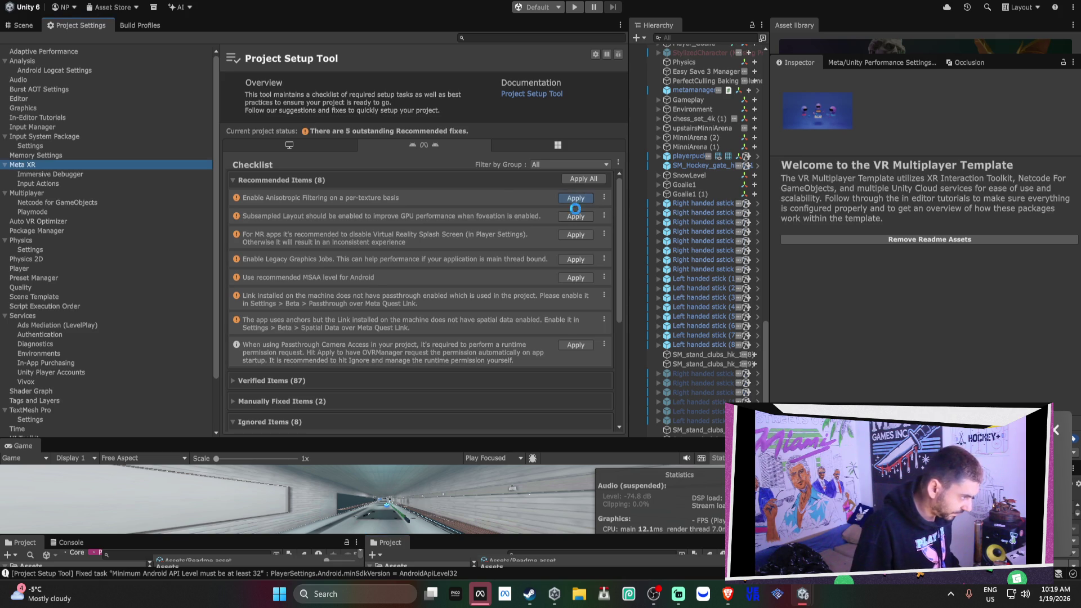
click(572, 196)
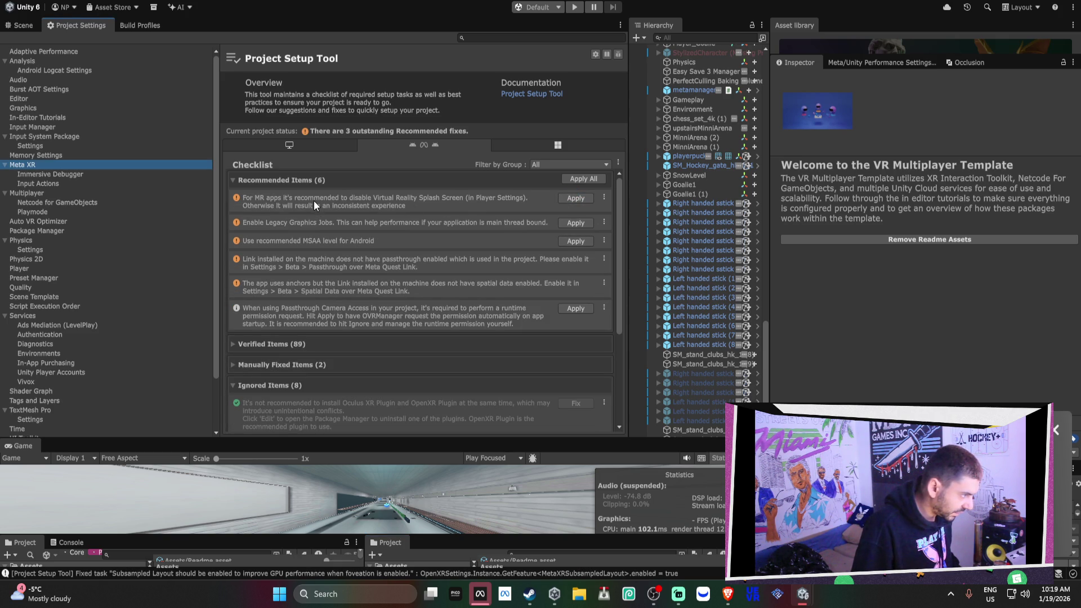
click(569, 198)
click(575, 197)
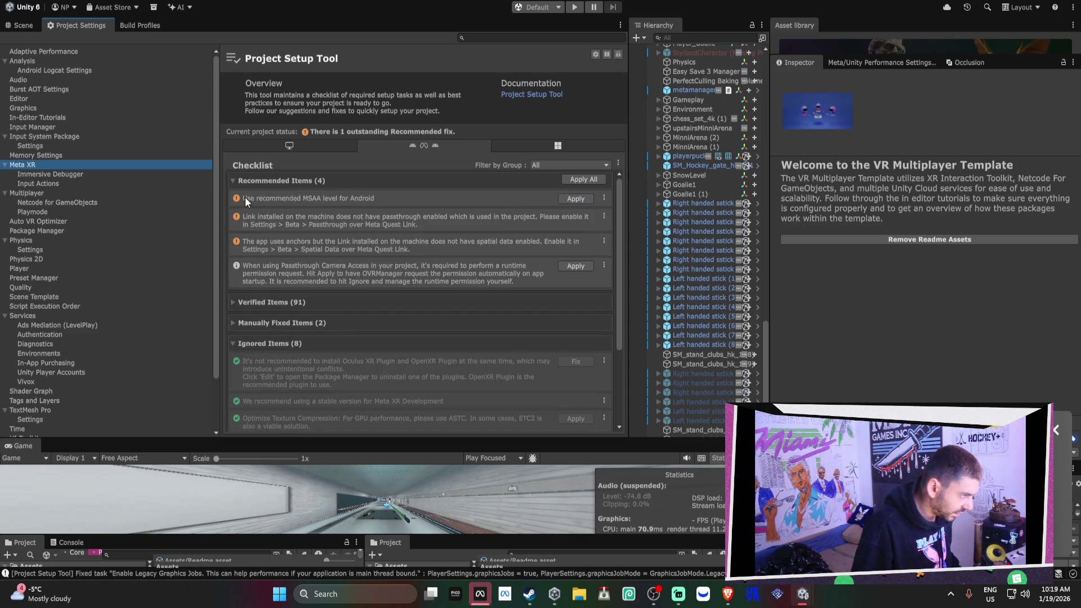
Step: Ignore the MSAA level recommendation and apply the passthrough camera permission fix
click(603, 198)
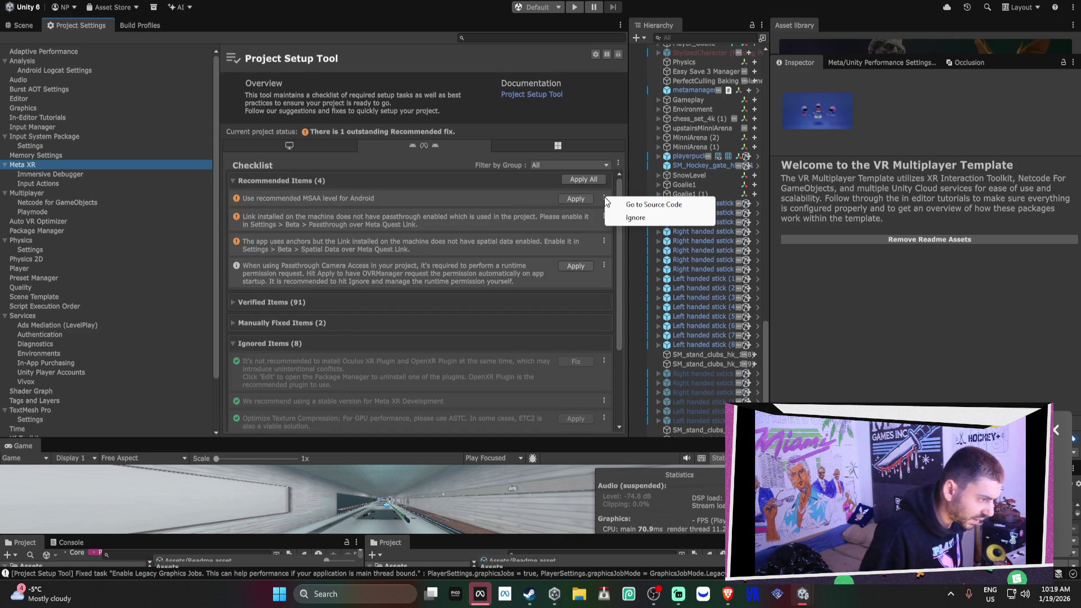
click(635, 218)
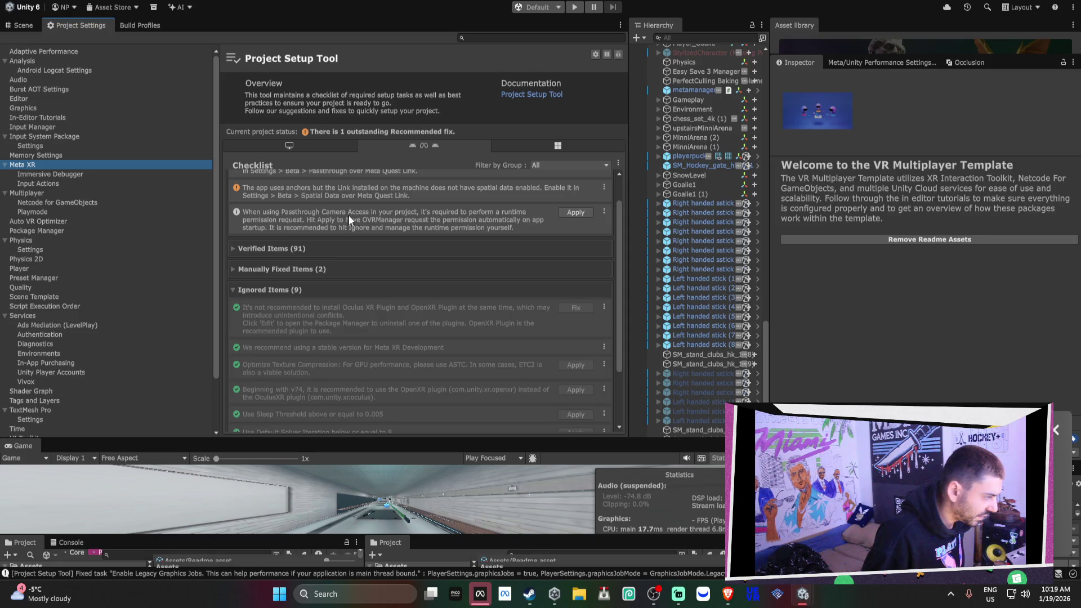
click(574, 214)
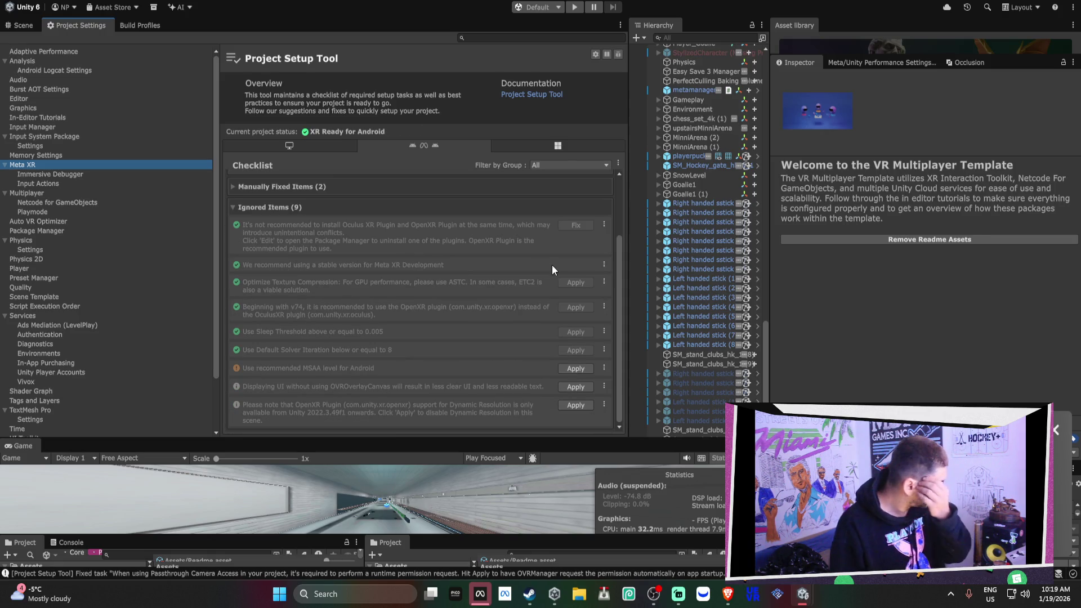
scroll(68, 377, down, 3)
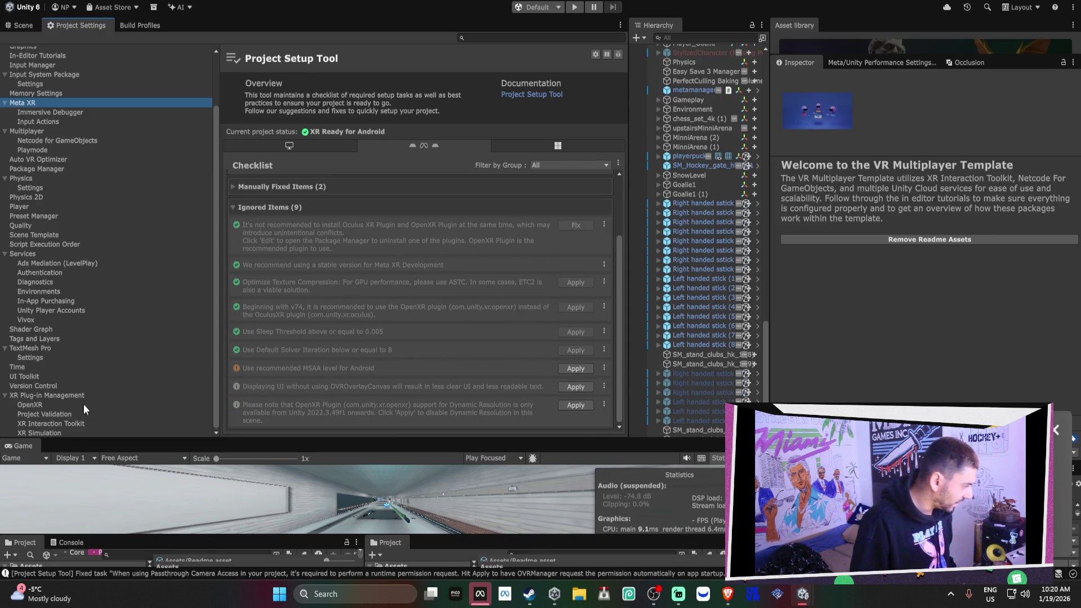
Step: In OpenXR settings, turn off the Android XR feature group and enable Meta XR Space Warp
click(83, 403)
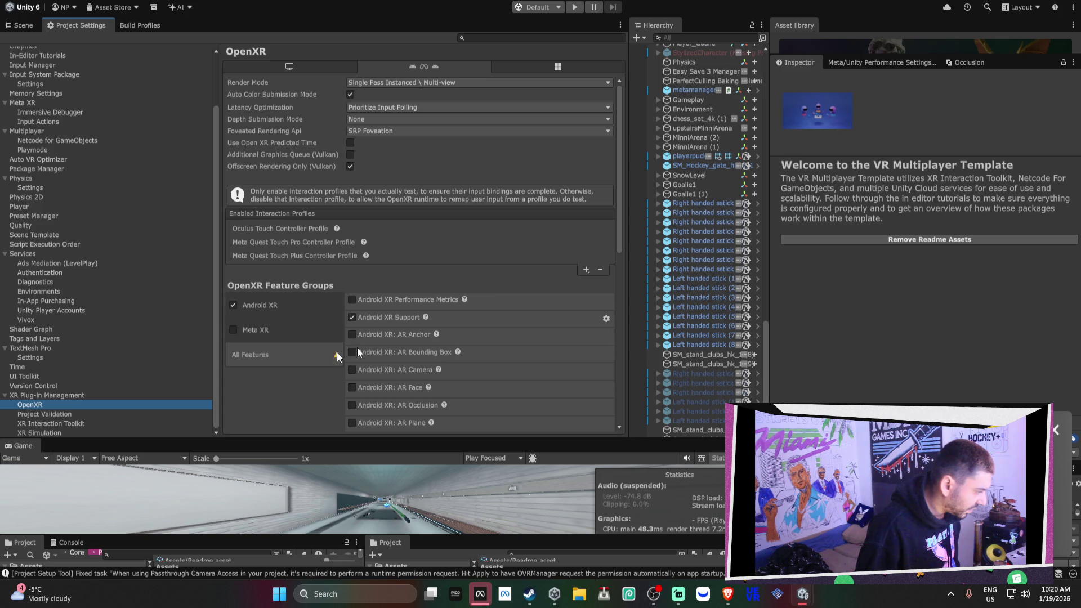
click(234, 331)
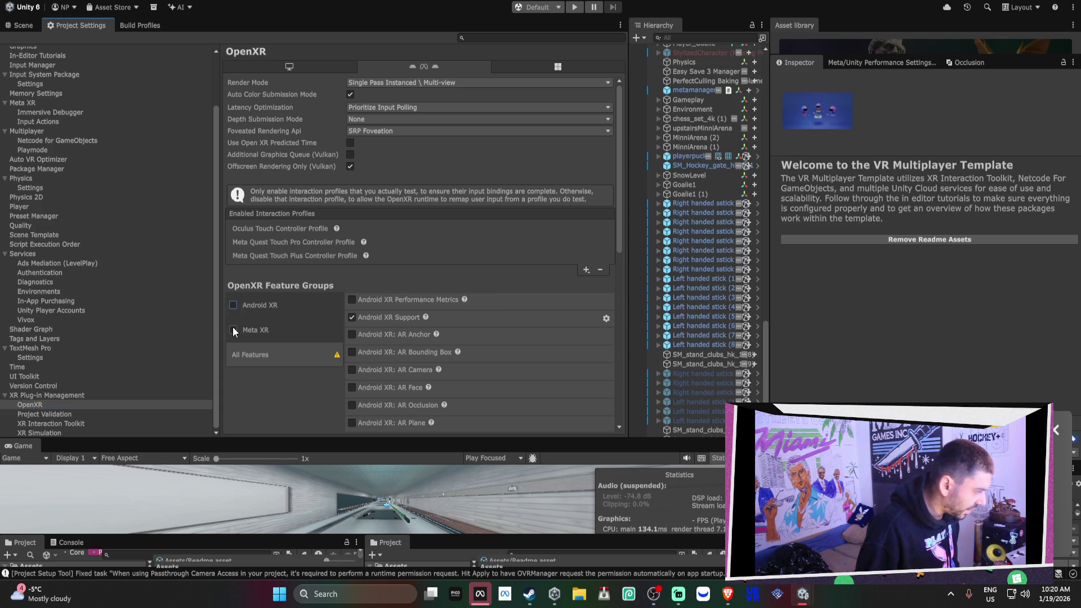
scroll(319, 297, down, 4)
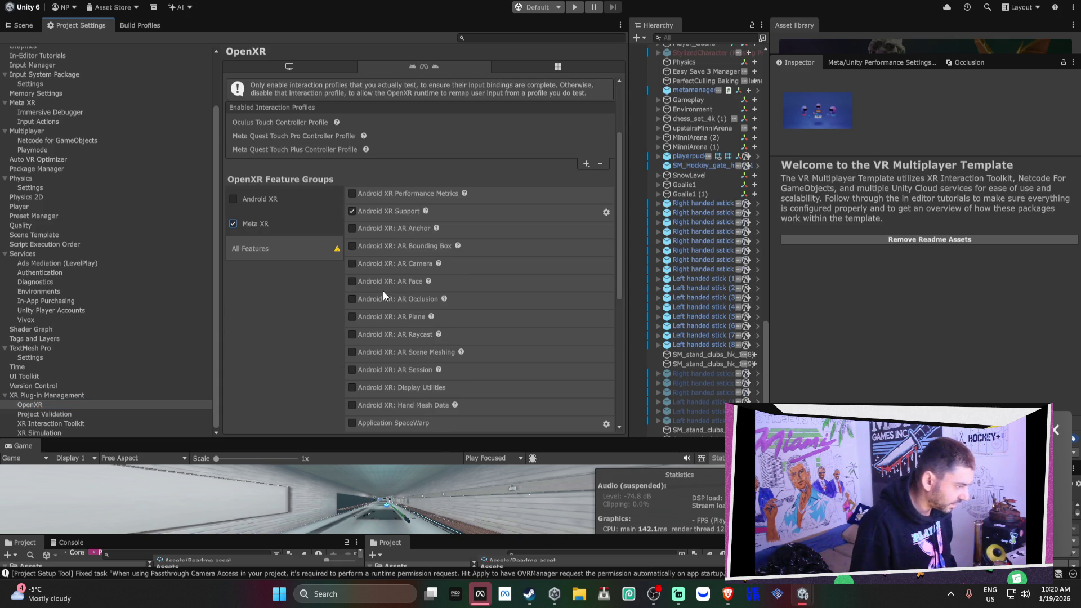
scroll(363, 226, down, 10)
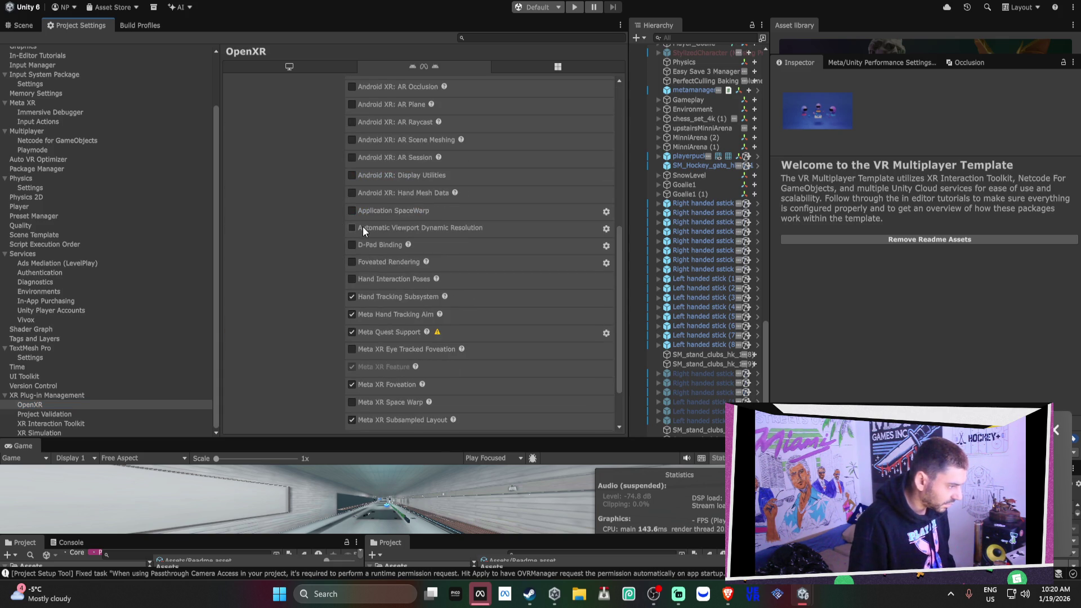
click(349, 335)
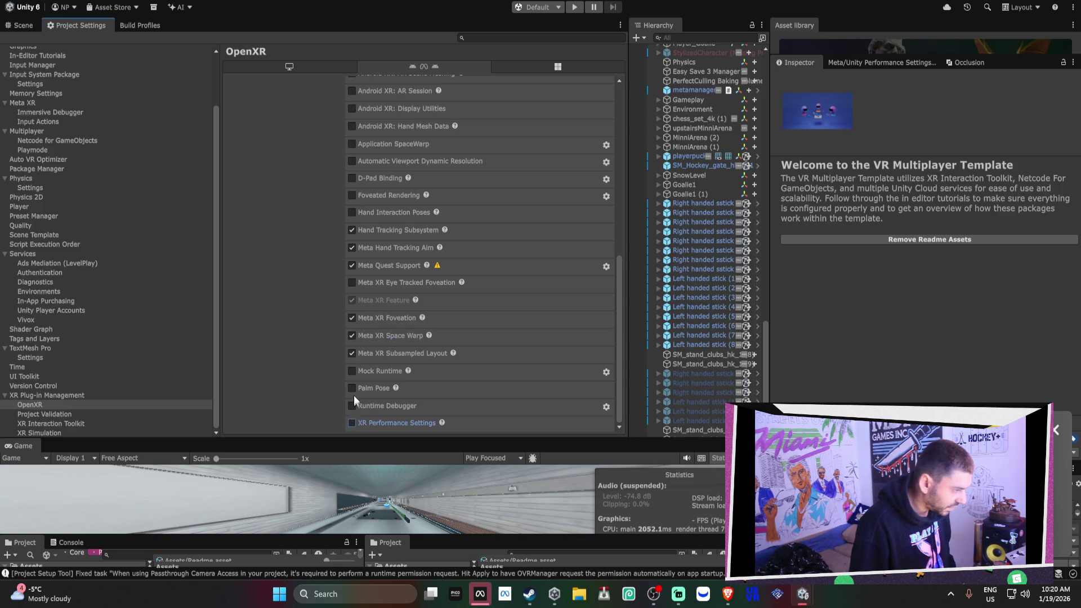
scroll(353, 394, up, 9)
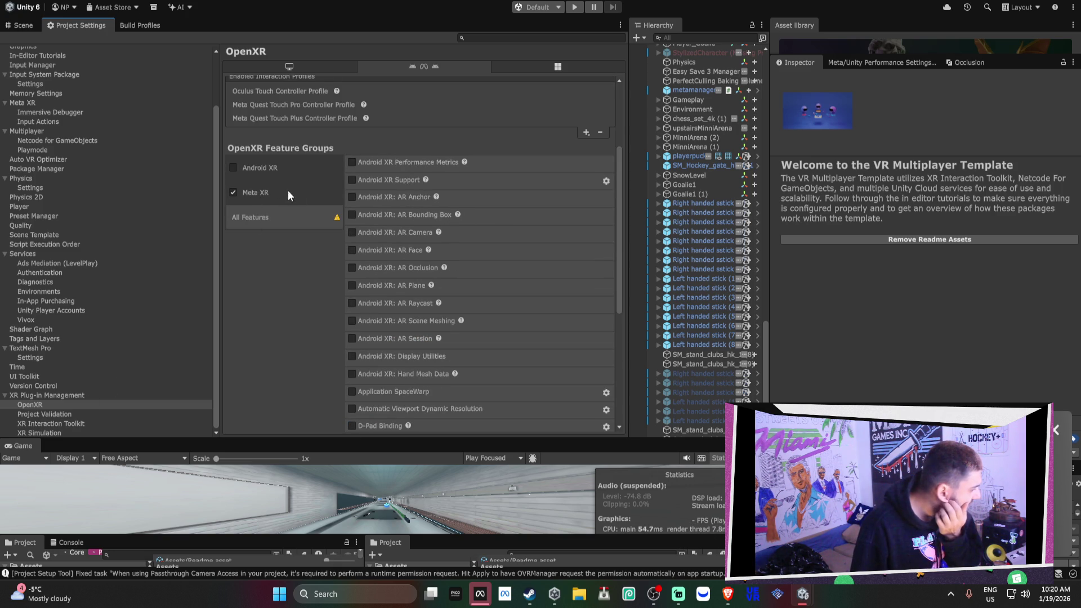
scroll(413, 253, down, 3)
Step: Enable Hand Interaction Poses, Foveation, D-Pad Binding, Application SpaceWarp and Automatic Viewport Dynamic Resolution; open Project Validation
click(354, 388)
click(349, 355)
click(349, 355)
scroll(349, 354, down, 7)
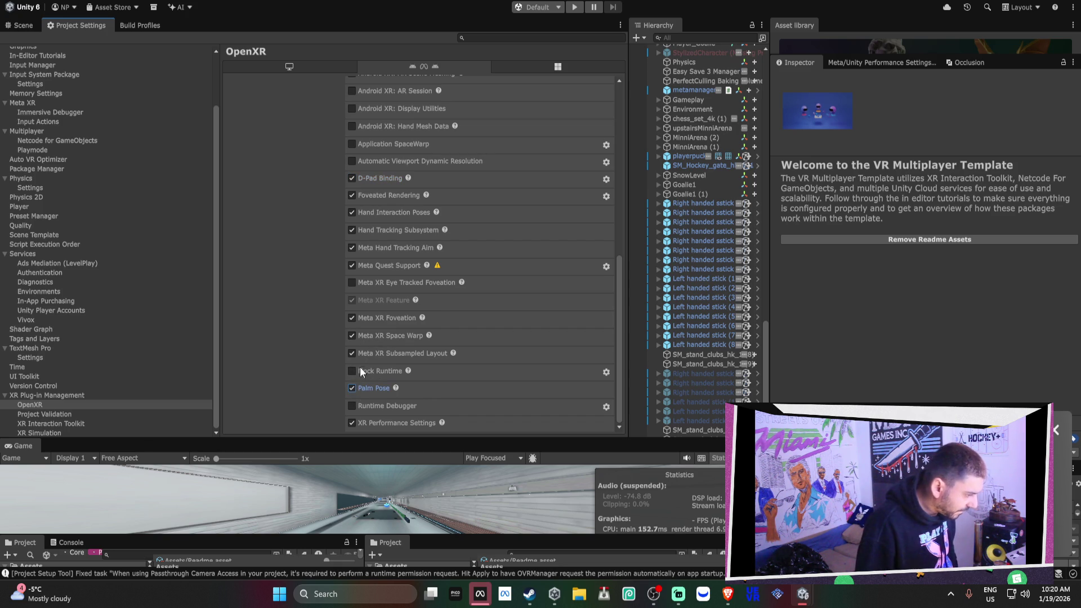
scroll(357, 374, up, 3)
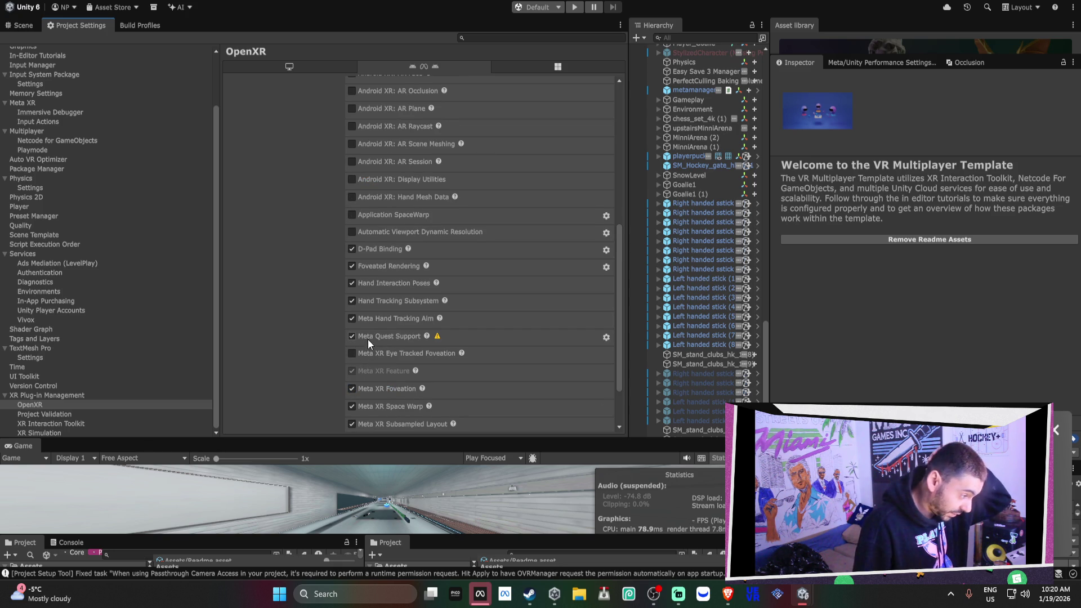
click(352, 354)
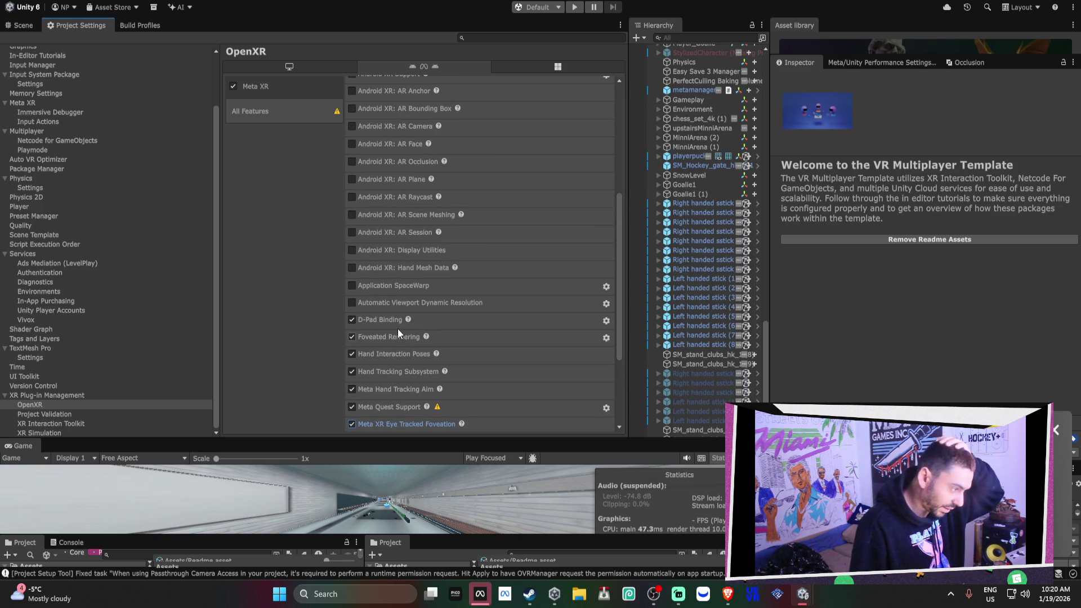
click(352, 286)
click(351, 302)
click(36, 414)
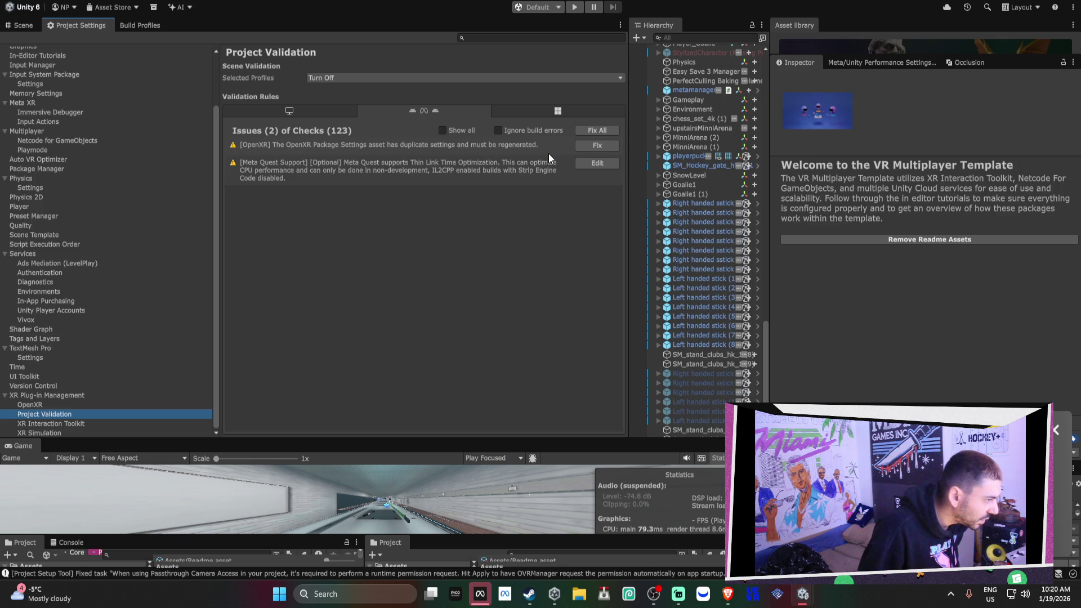
Step: Handle the duplicate OpenXR settings issue, glance at the Meta Quest build profile, then show Player settings
click(532, 144)
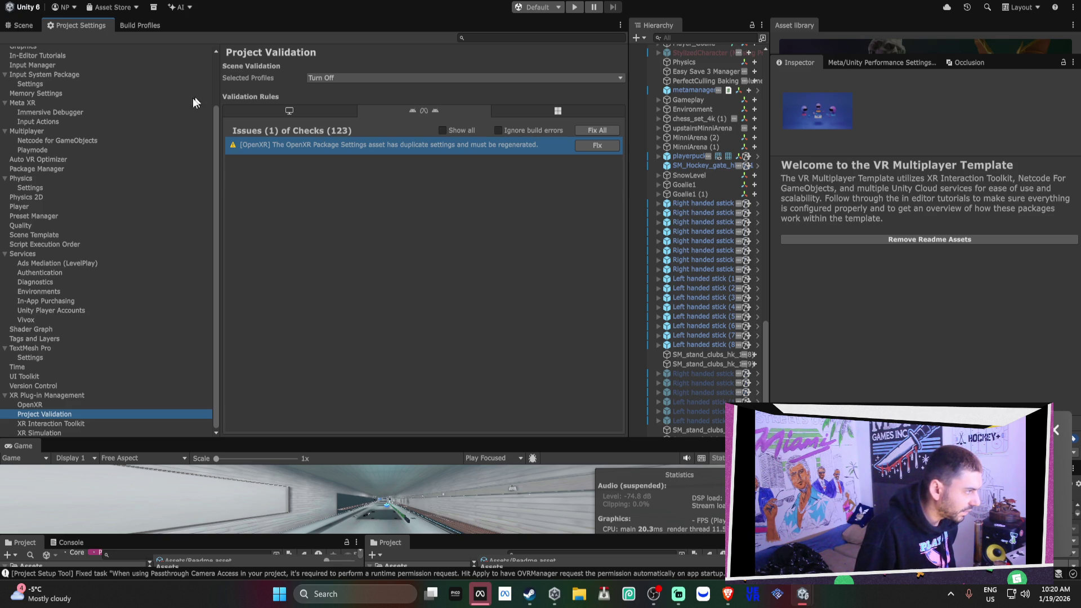
click(143, 35)
scroll(361, 176, down, 3)
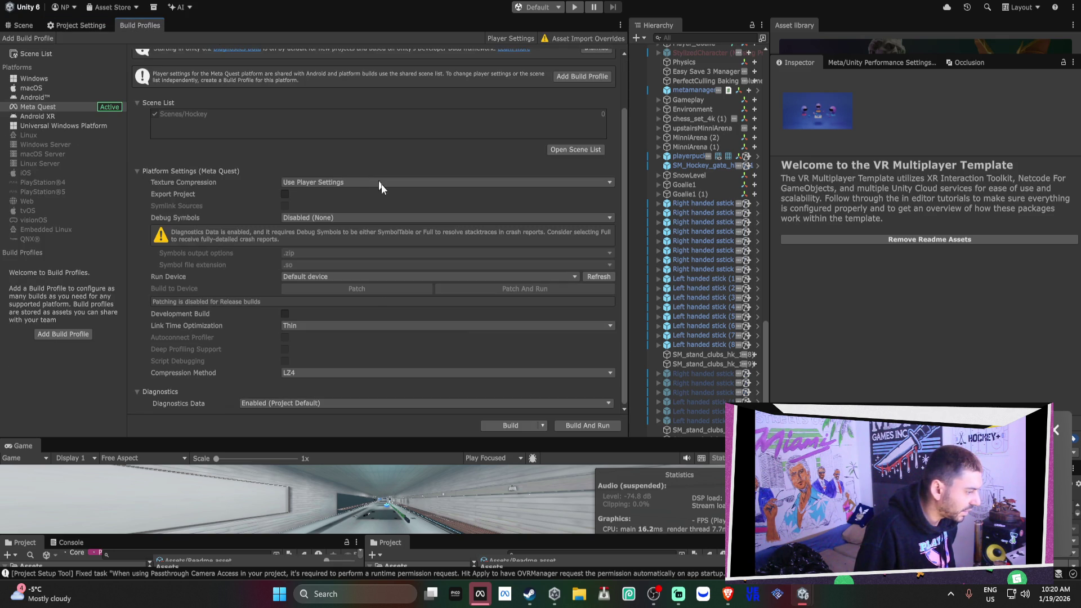
click(79, 26)
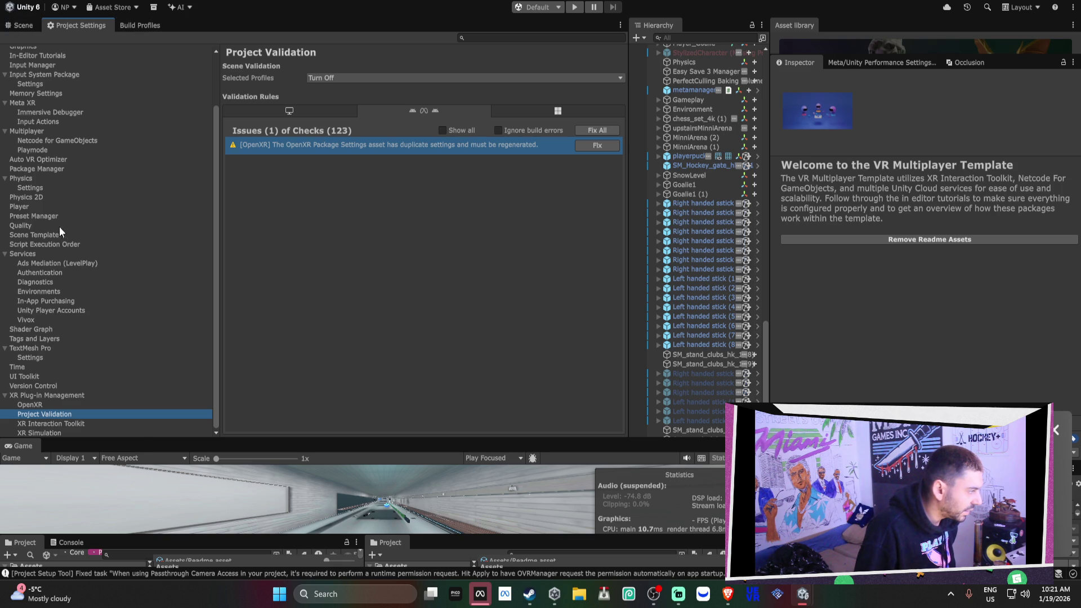
click(51, 207)
scroll(544, 197, down, 20)
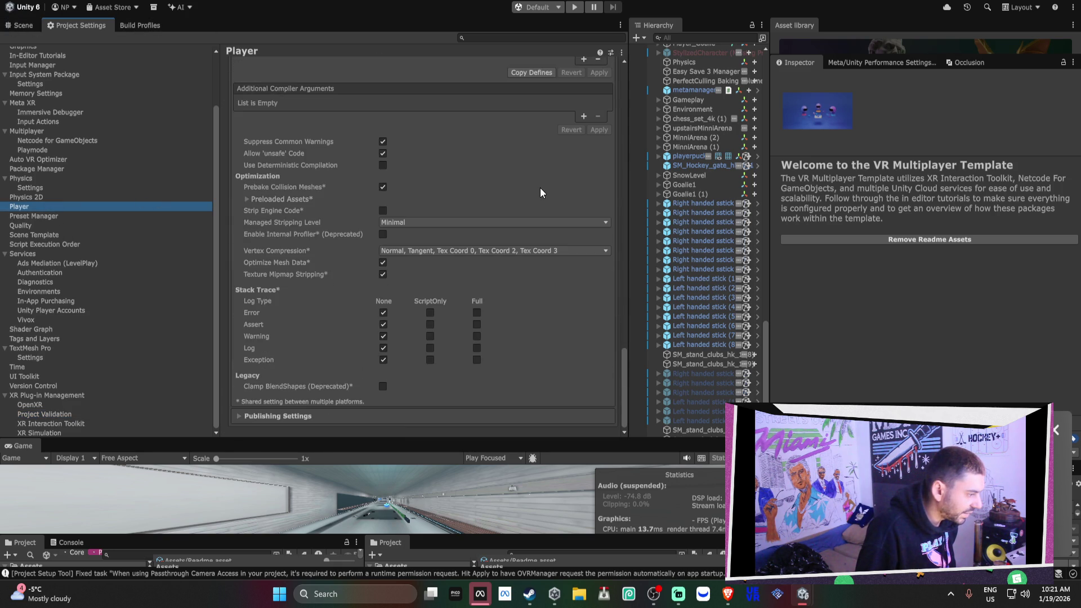
Step: In Publishing Settings, pick a Desktop keystore as the custom keystore and enter its password
click(397, 417)
click(458, 160)
mouse_move(457, 184)
click(495, 185)
click(442, 182)
text(********)
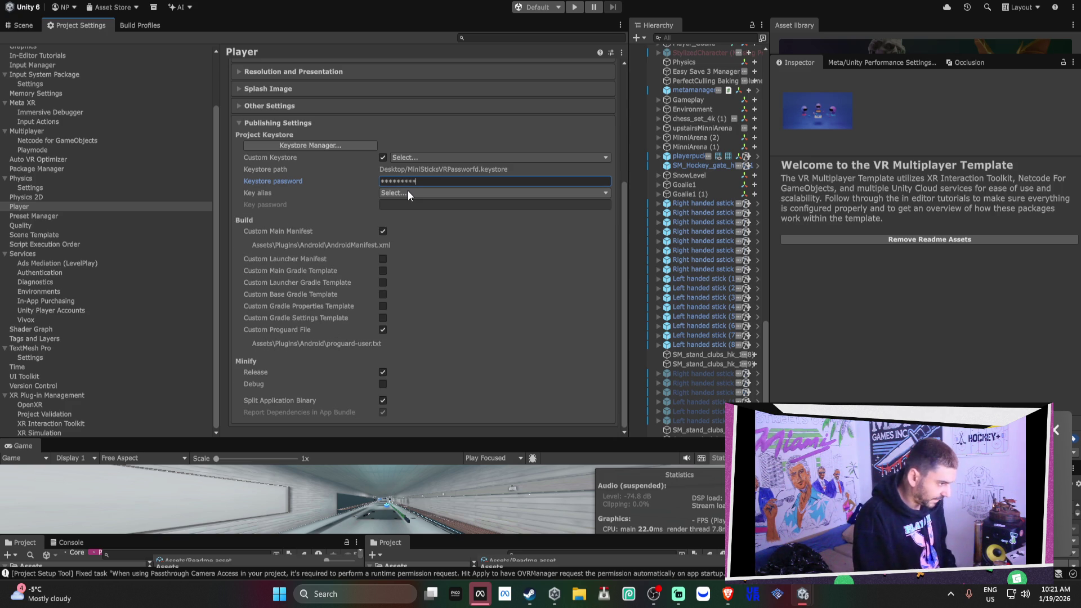
key(Tab)
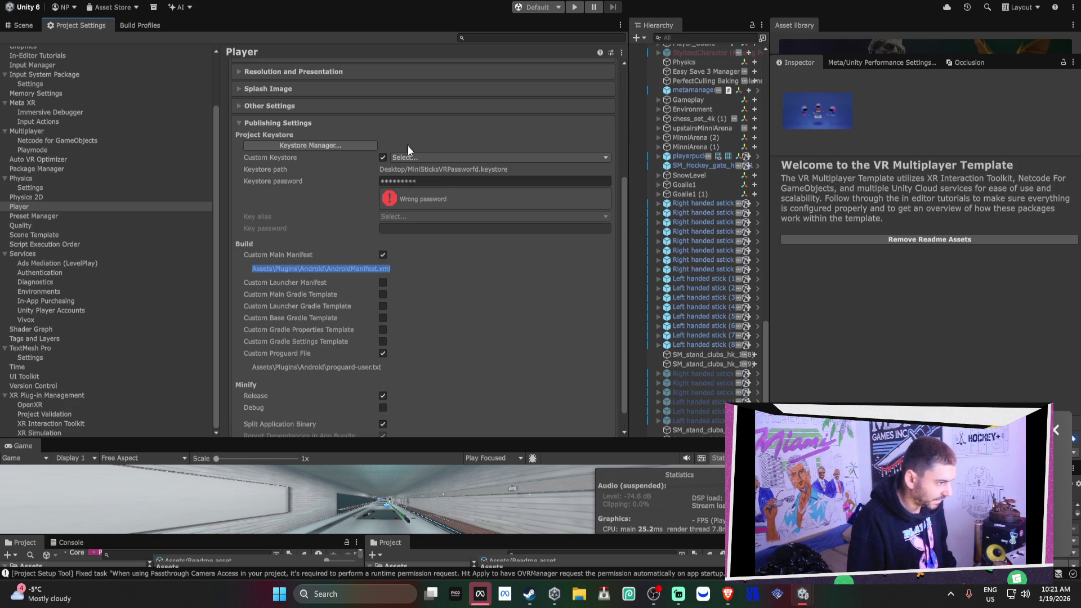
Step: Switch to SPRAY_KEYSTORE.keystore, enter the keystore and key passwords, and return to the Meta Quest build profile
click(417, 158)
mouse_move(440, 186)
click(509, 201)
click(468, 181)
text(*)
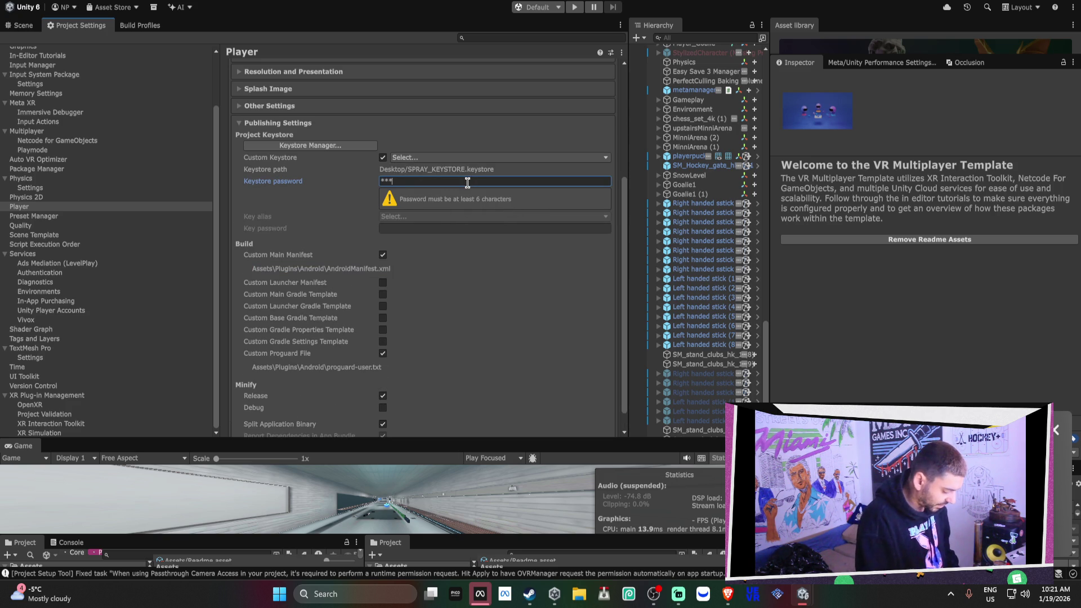
text(*****)
key(Tab)
text(*******)
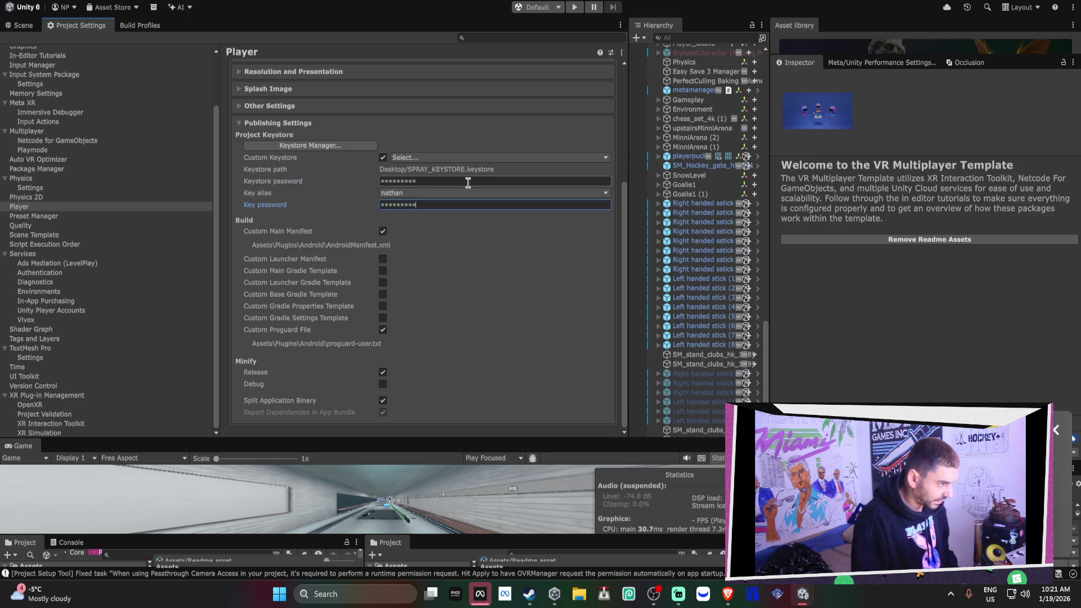
click(141, 25)
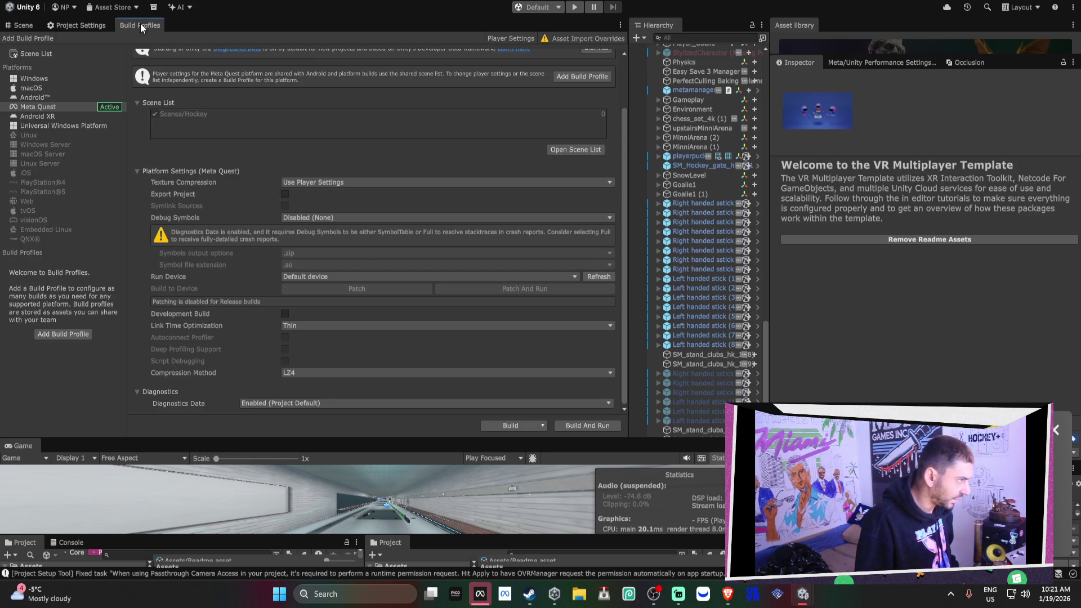
Step: Build the Meta Quest APK to the Desktop under the file name Hockey+_20267
click(518, 426)
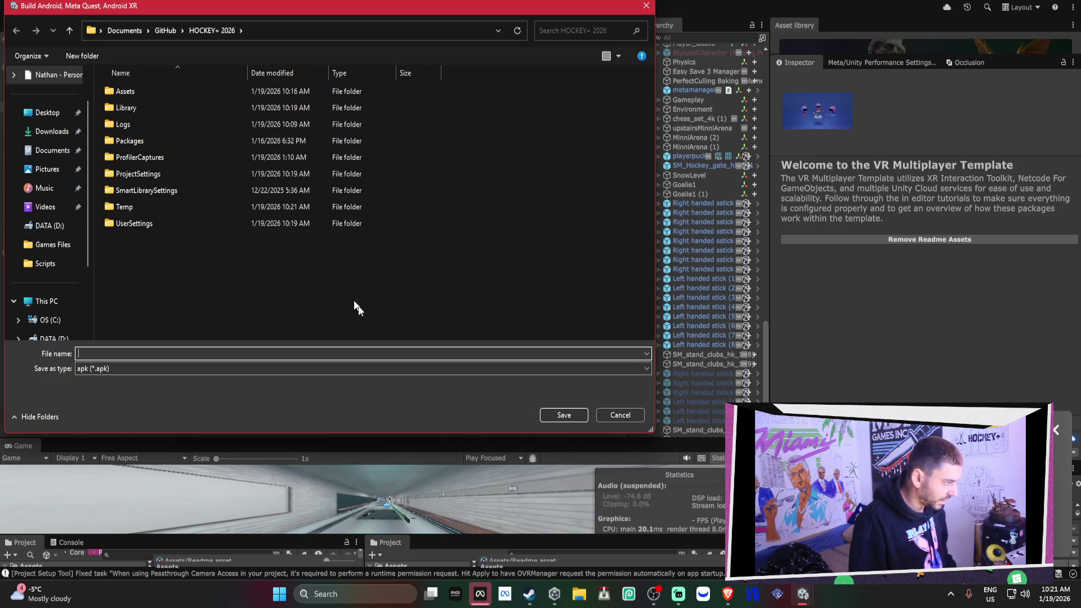
click(49, 113)
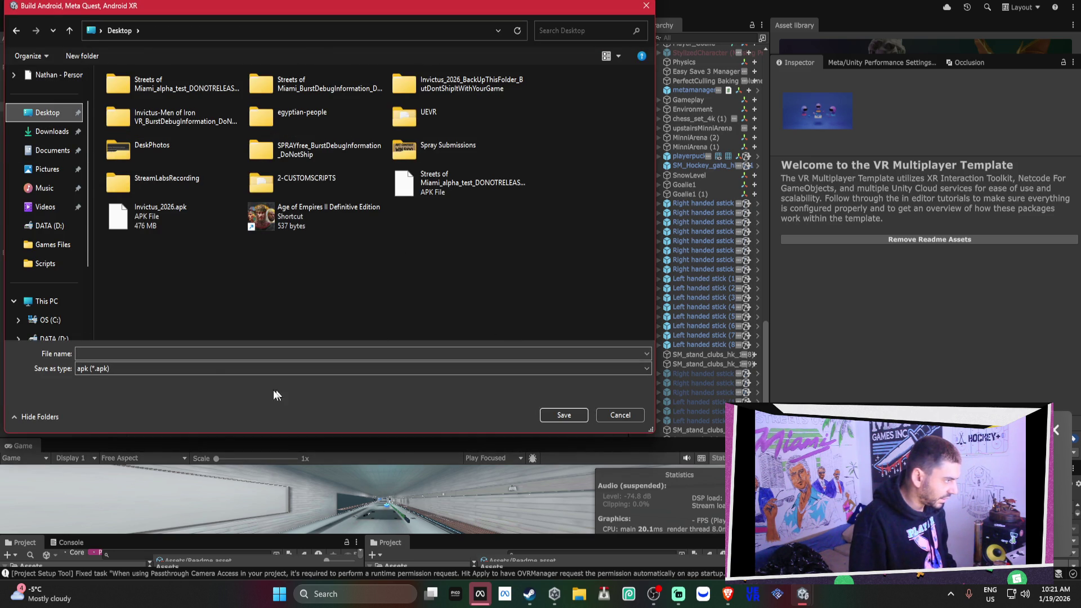
click(146, 353)
text(Hockey+_2025)
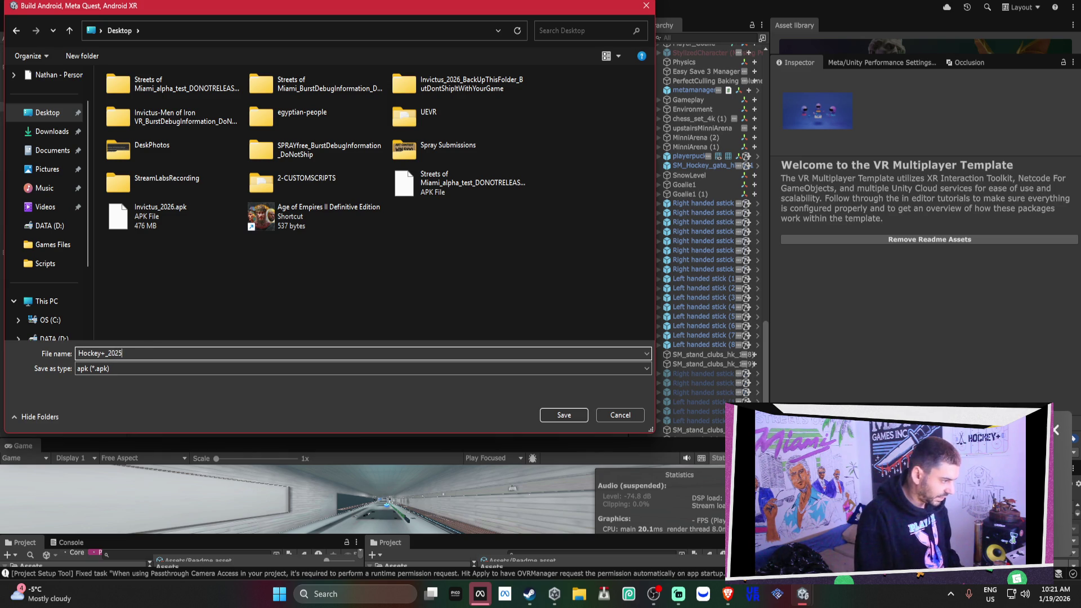
key(BackSpace)
text(67)
key(Return)
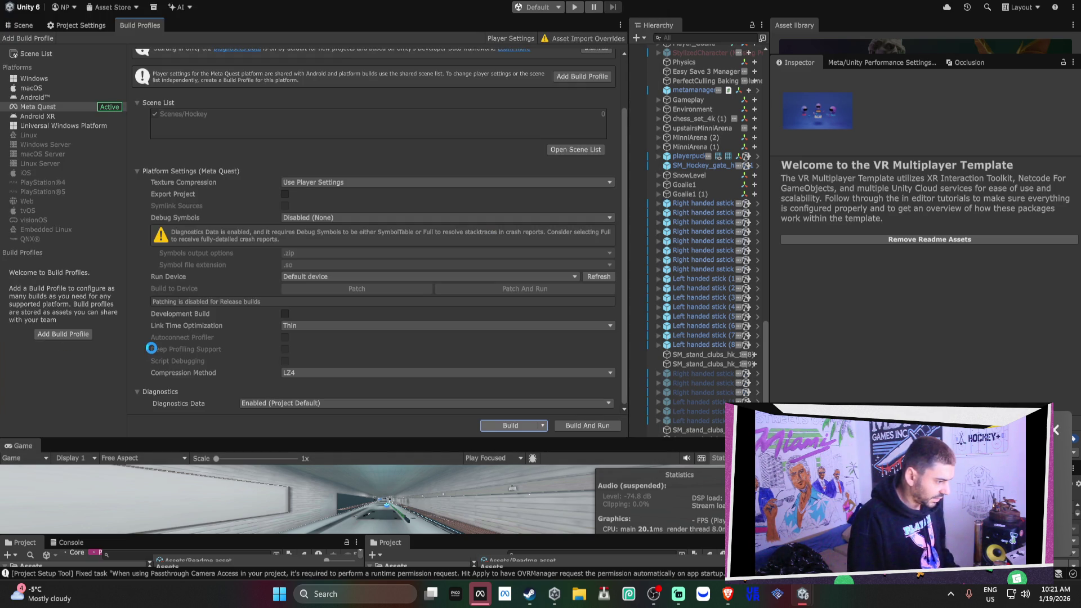
mouse_move(807, 592)
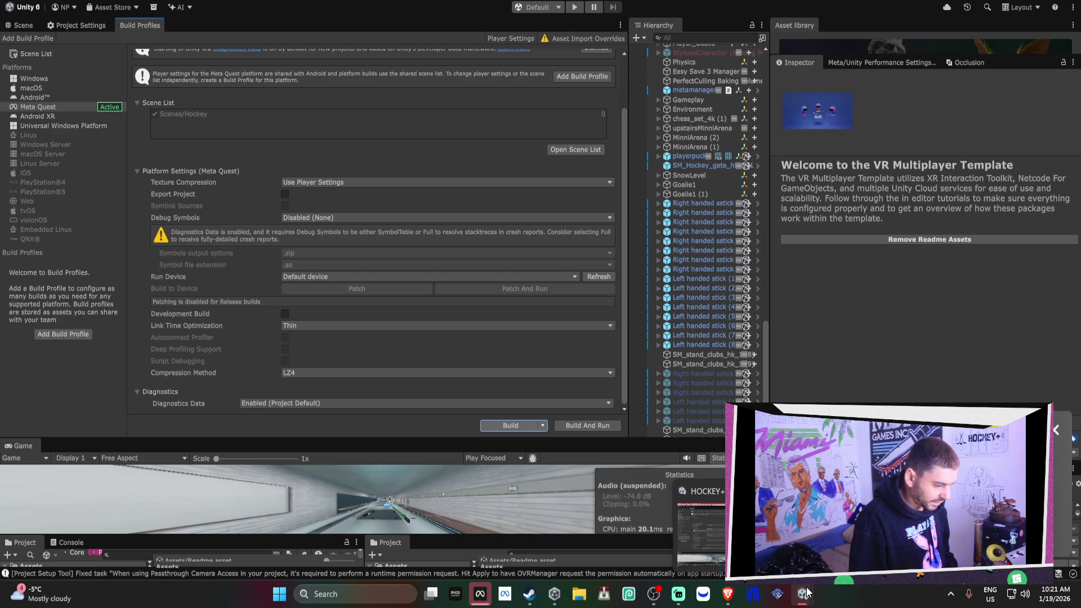
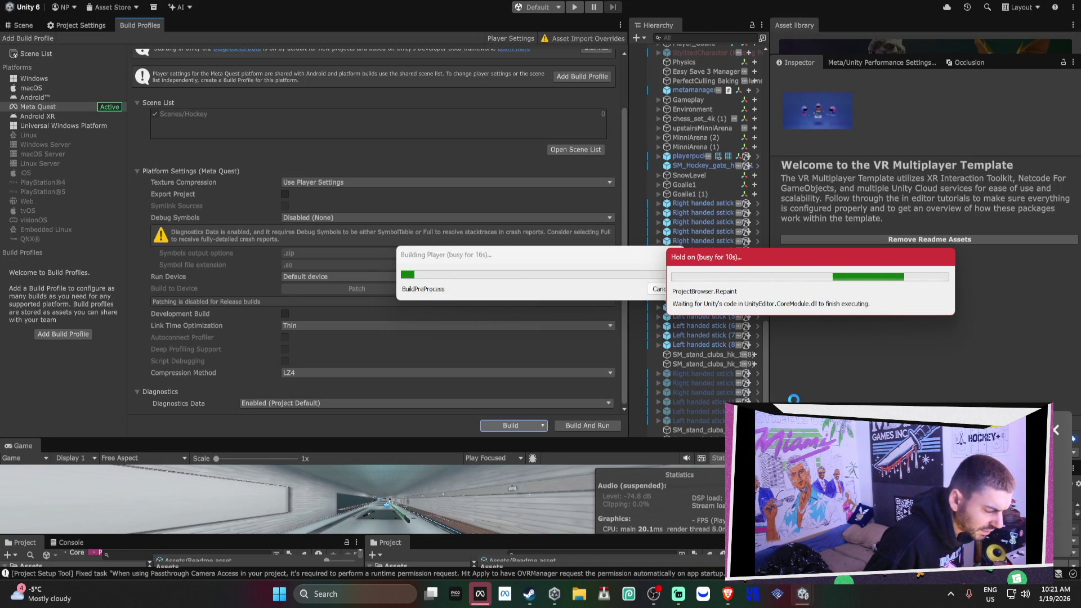
Step: Move the Building Player progress dialog aside and bring the HockeyMansion editor window forward
mouse_move(523, 260)
mouse_down()
mouse_move(202, 199)
mouse_move(143, 87)
mouse_up()
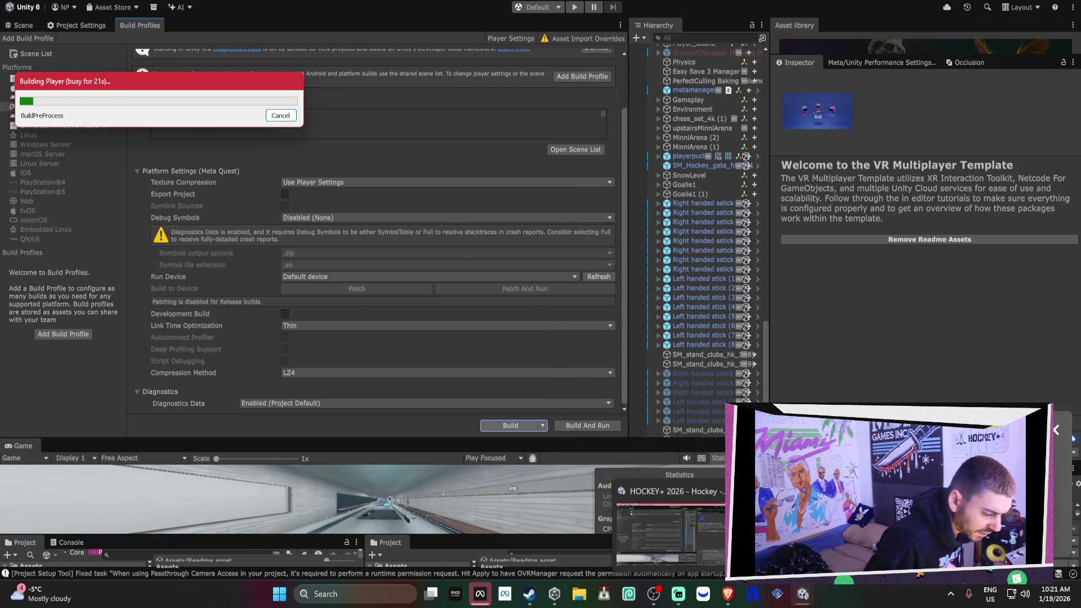
click(670, 532)
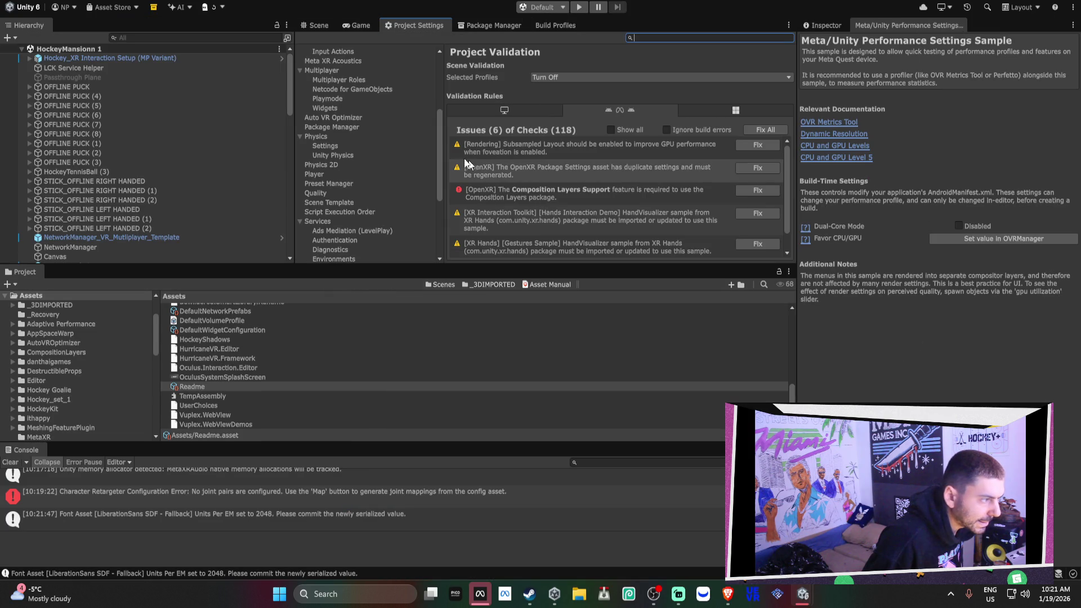
Step: In Player Publishing Settings, enter the keystore password for MiniSticksVRPasswordf
click(329, 173)
scroll(634, 169, down, 5)
click(652, 150)
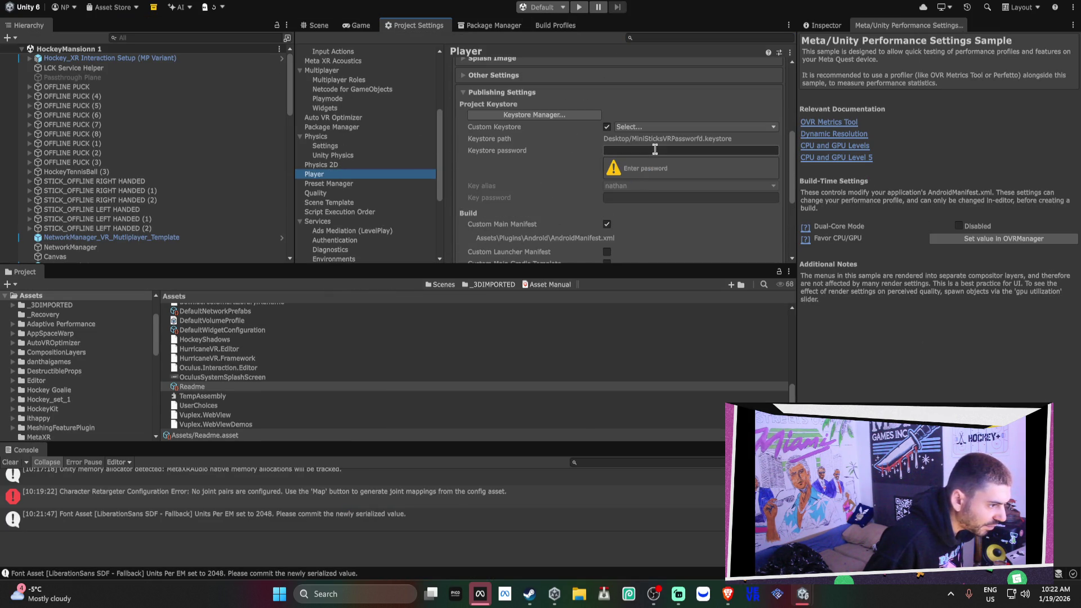
text(*********)
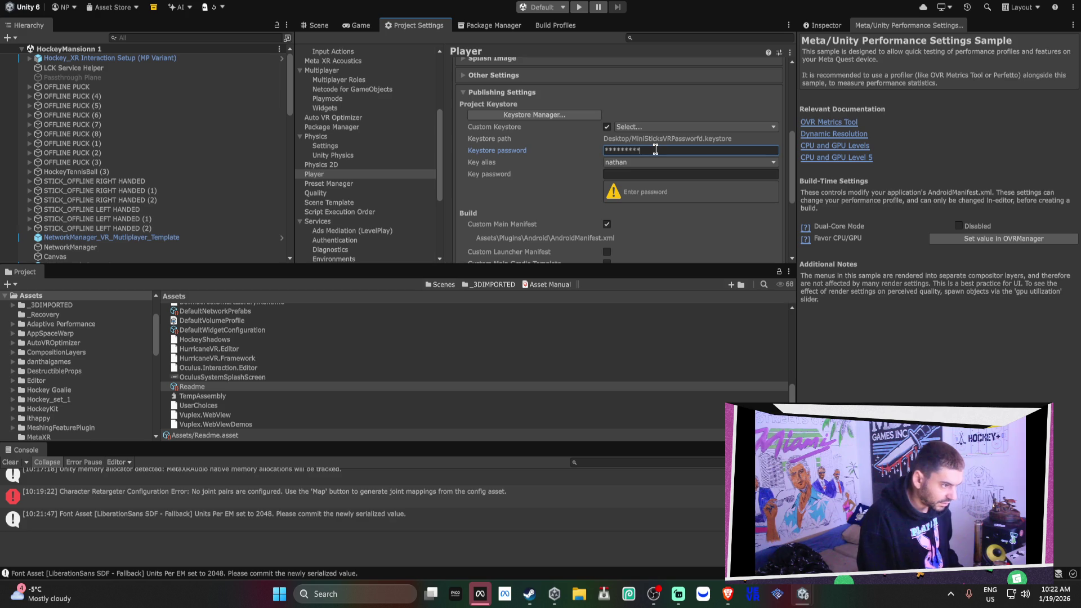
key(Tab)
key(Tab)
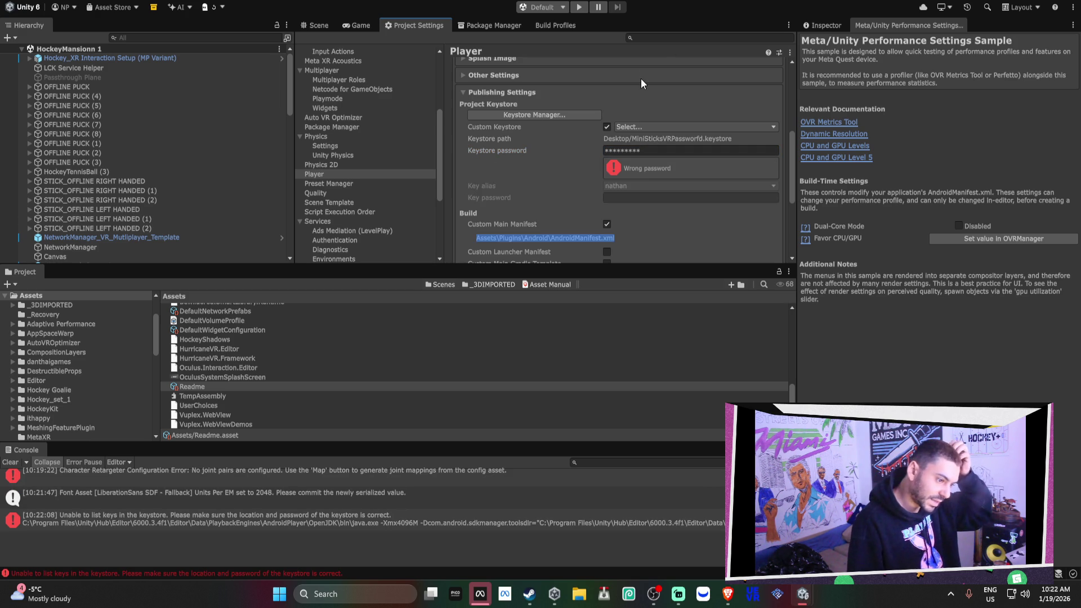
Step: Retype the keystore password until Wrong password clears and Key alias becomes available
click(640, 150)
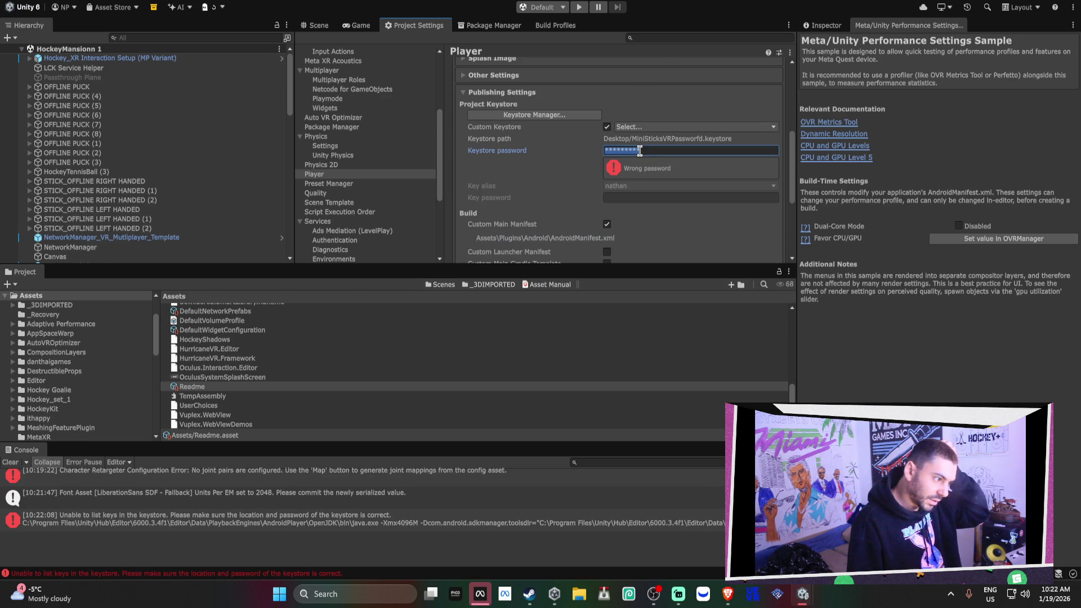
text(******)
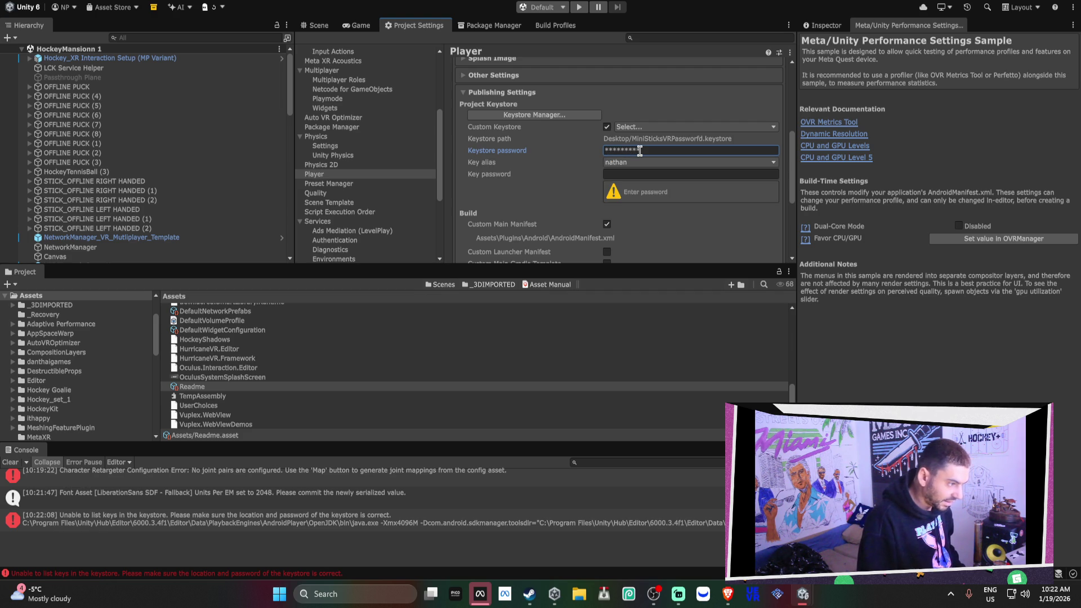
key(Tab)
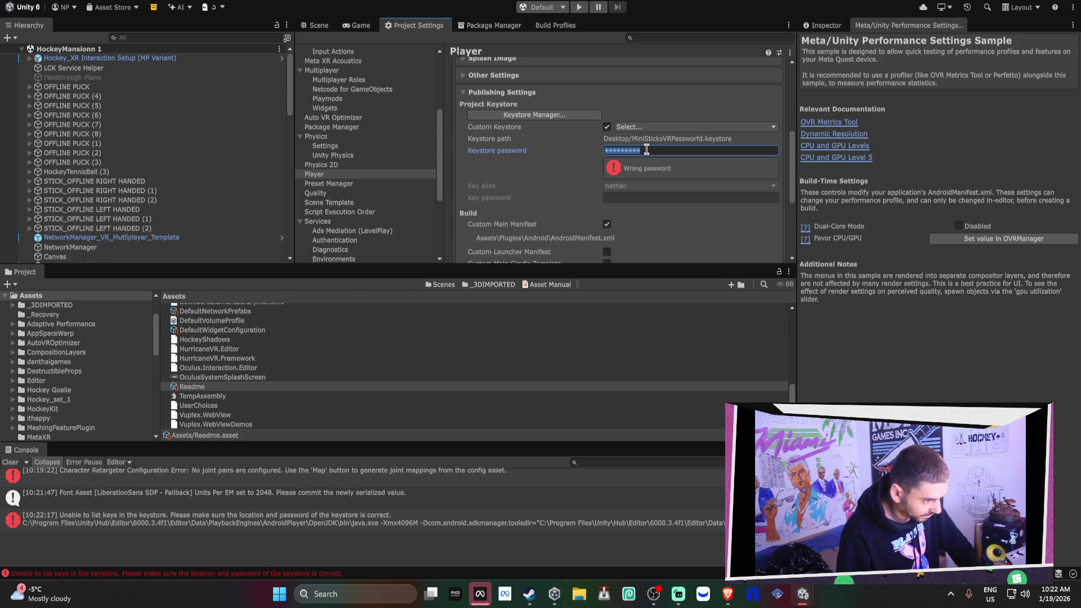
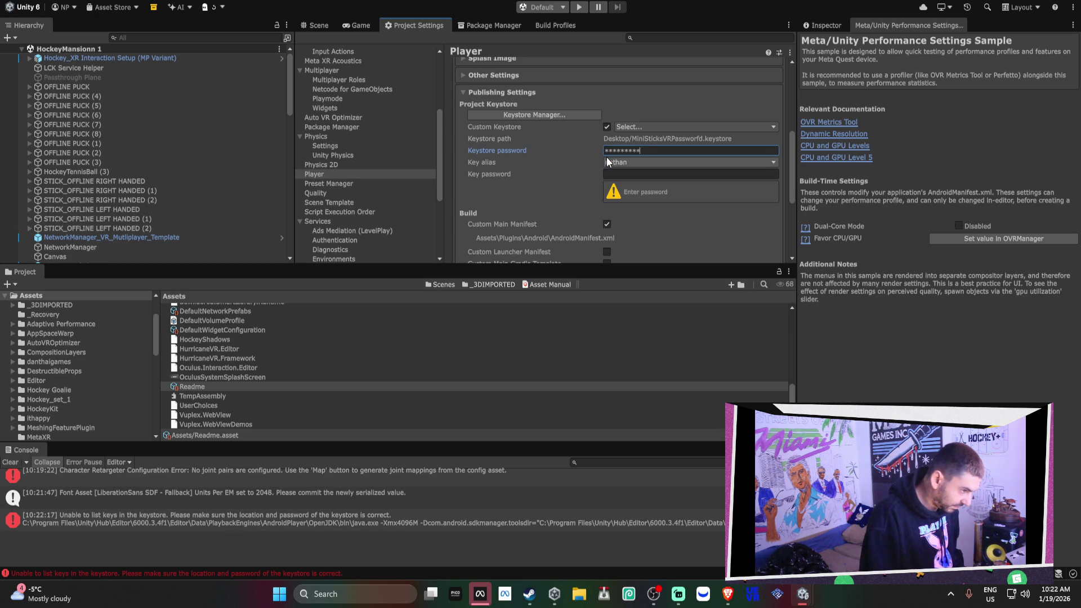
click(631, 176)
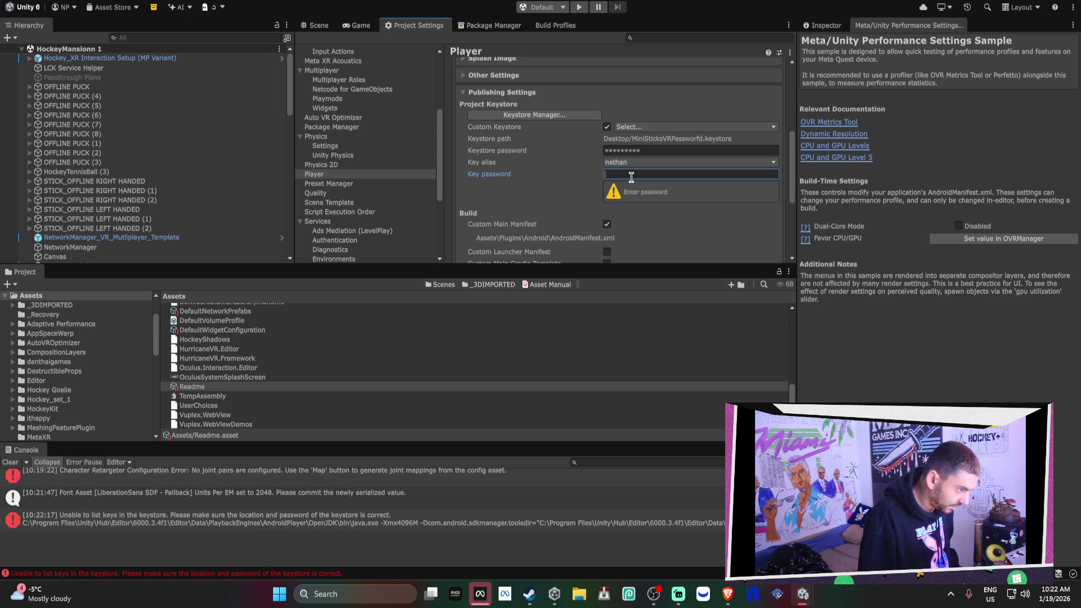
click(656, 150)
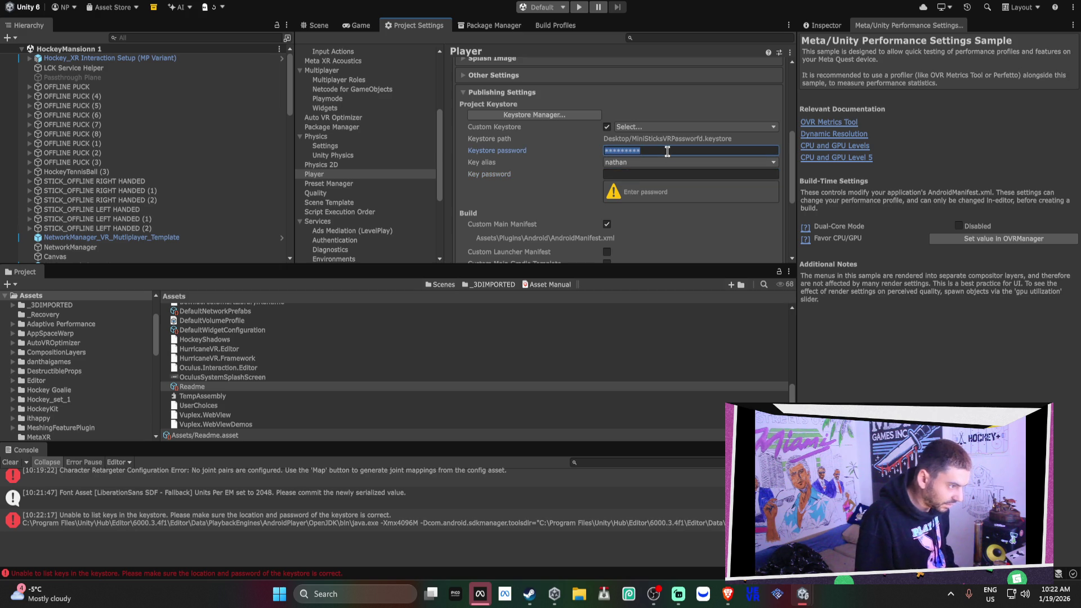
Step: Cancel script compilation in the other editor and paste in the key password
mouse_move(802, 596)
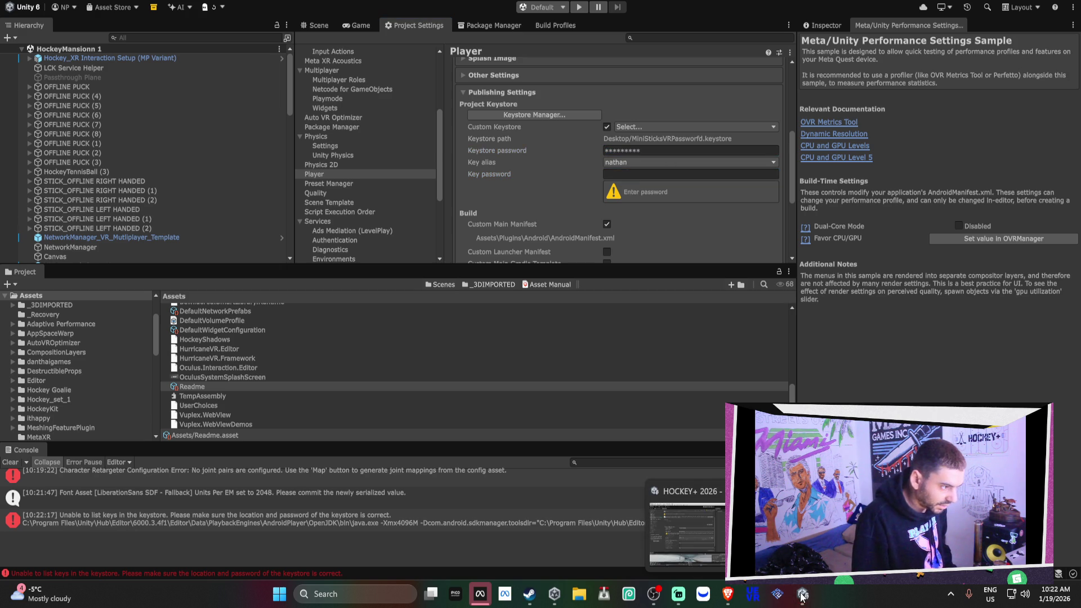
click(677, 533)
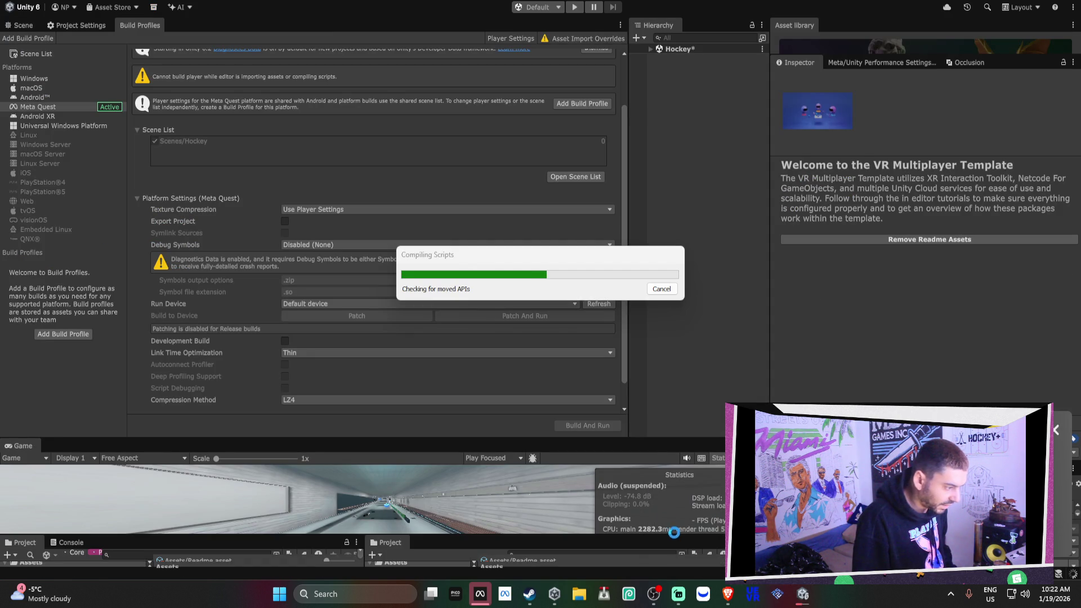
click(676, 288)
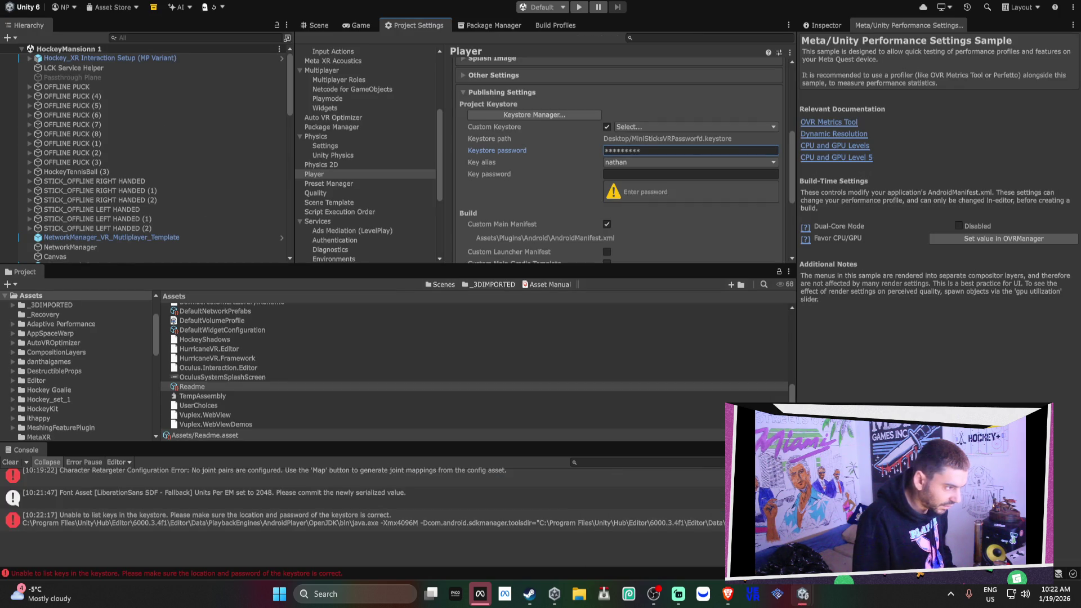
click(639, 174)
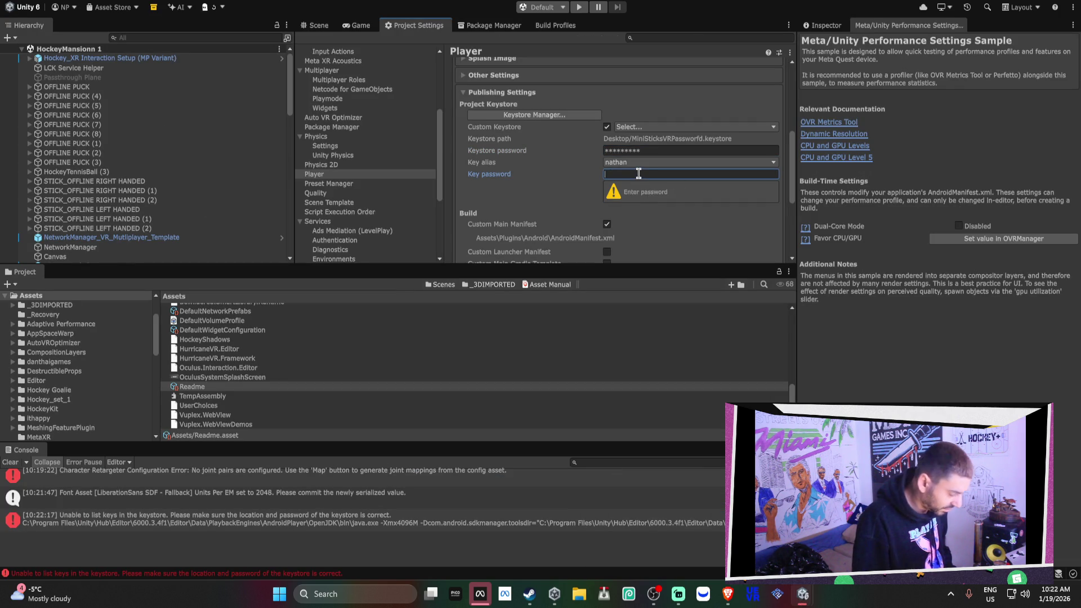
key(ctrl+v)
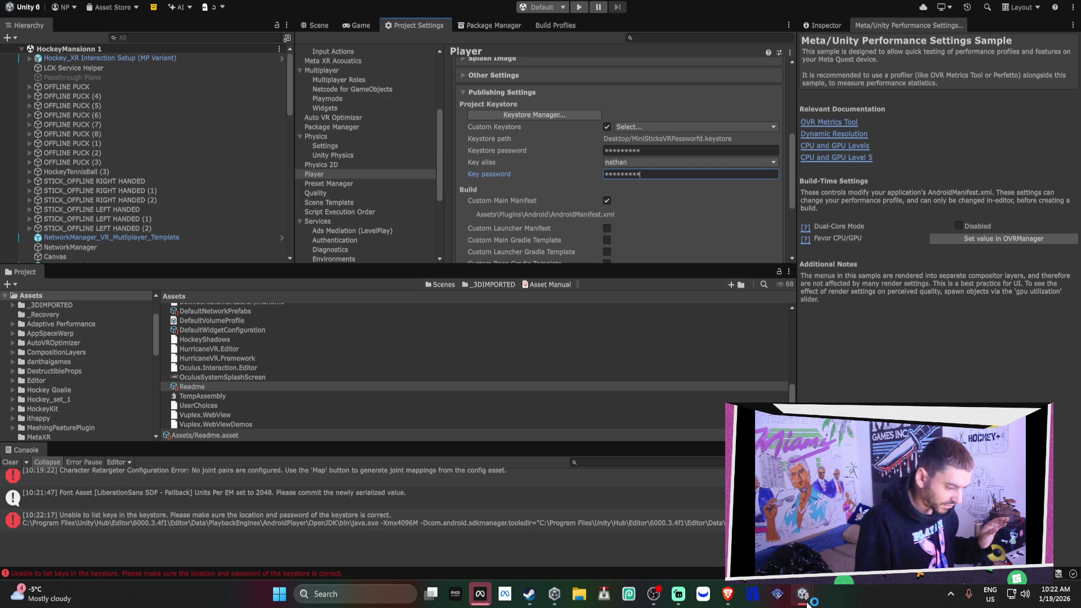
Step: Bring the Build Profiles editor window forward and show its Project Settings
mouse_move(806, 601)
click(684, 518)
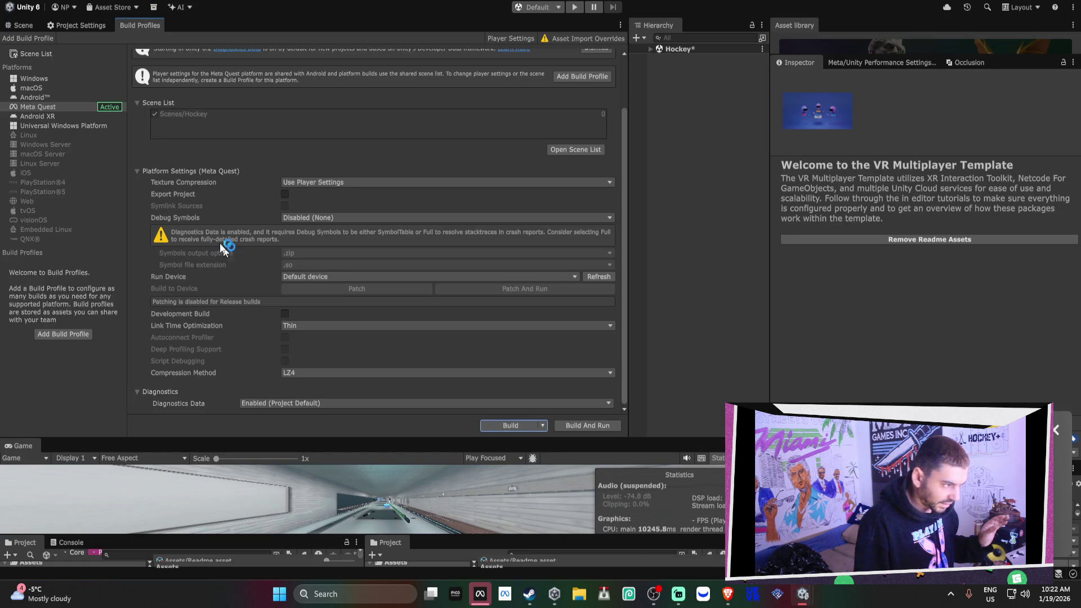
click(100, 24)
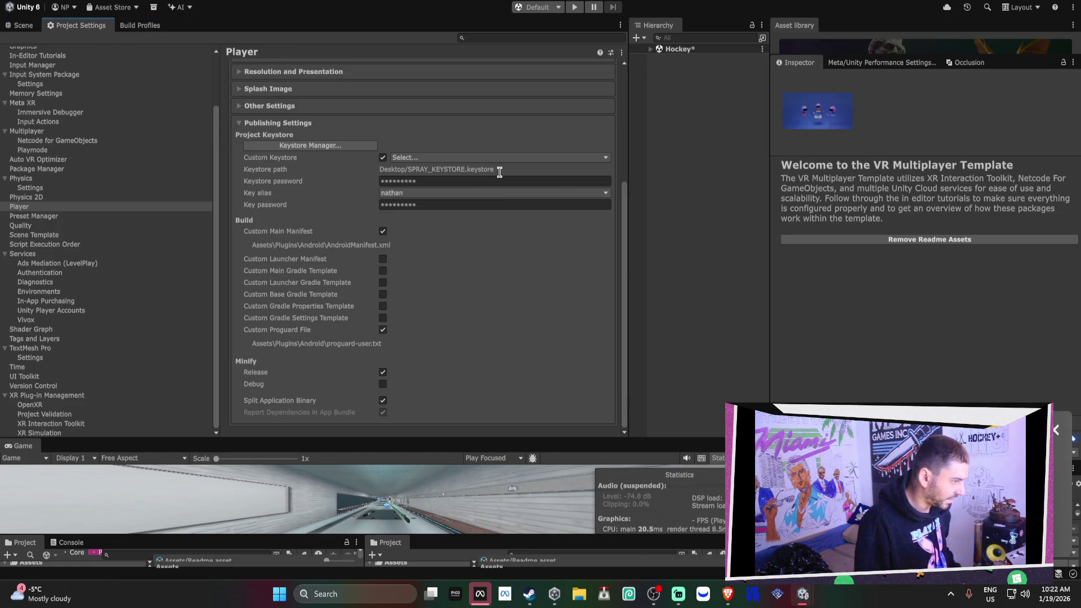
Step: Choose MiniSticksVRPasswordf.keystore from the Desktop as the custom keystore
click(488, 158)
mouse_move(458, 188)
click(509, 197)
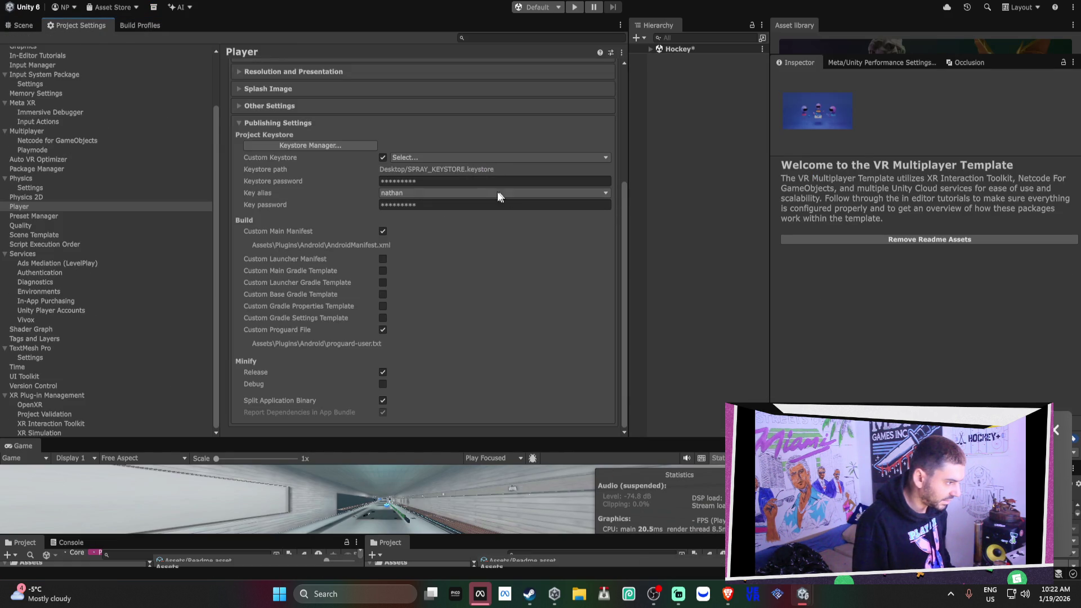
click(474, 158)
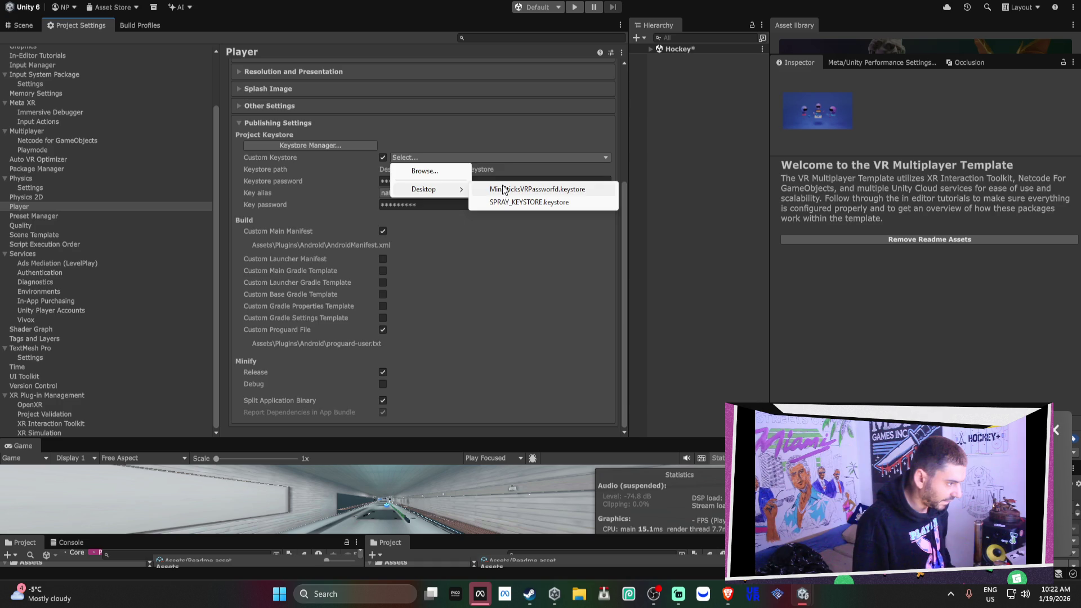
click(502, 189)
Step: Enter the keystore password, retyping it and removing an extra trailing character
click(491, 182)
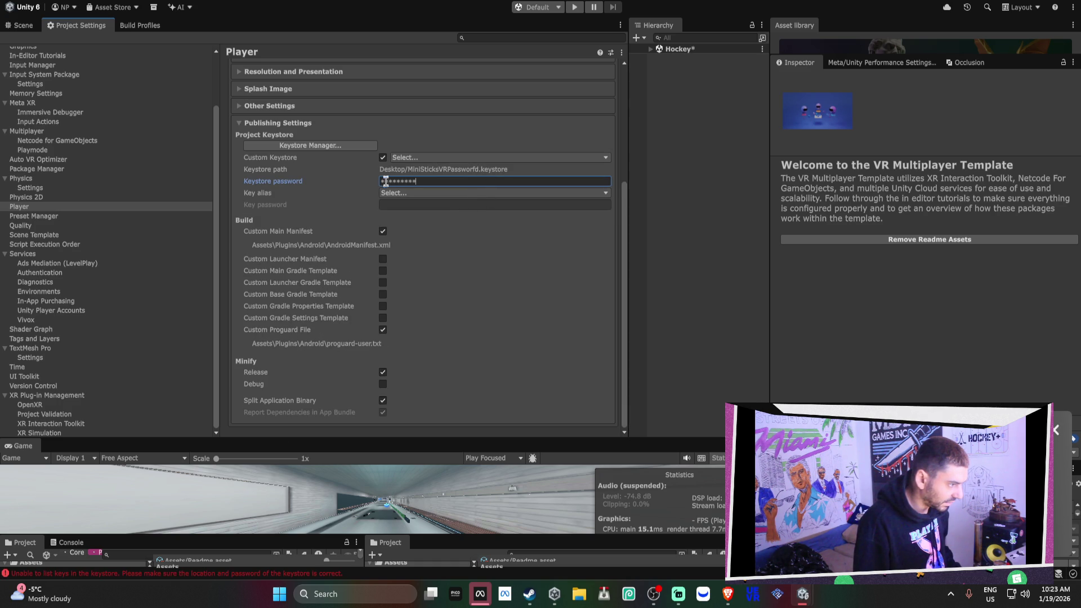
key(Tab)
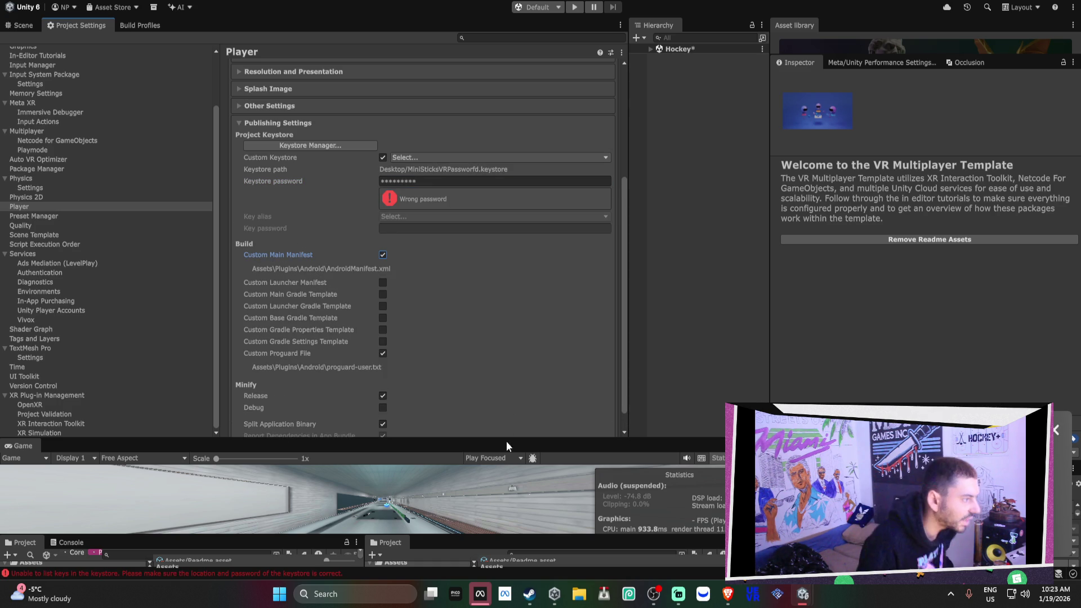
click(451, 182)
text(**********)
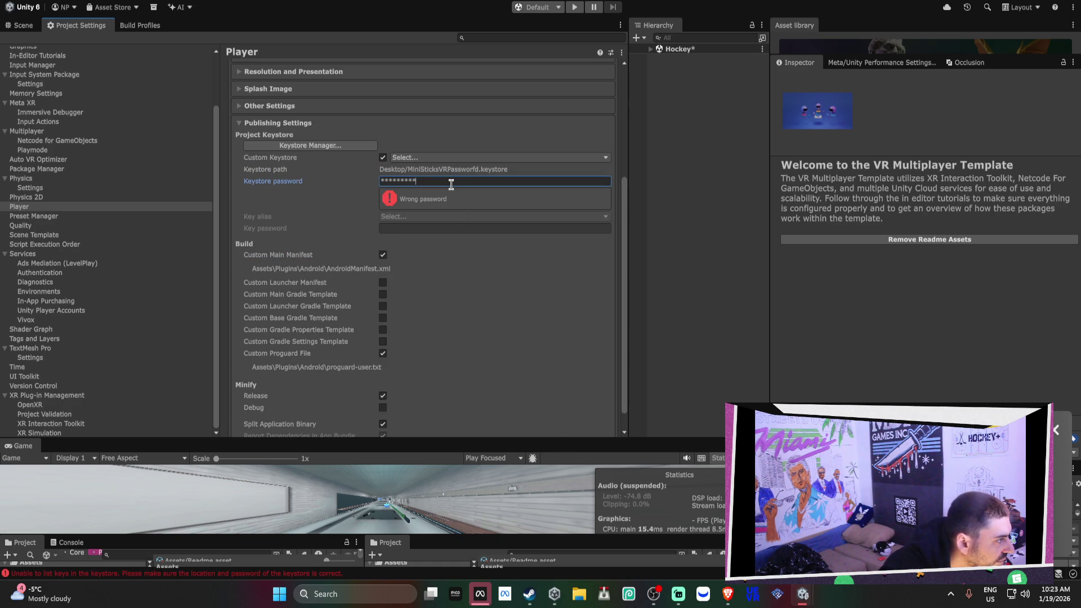
key(BackSpace)
key(Tab)
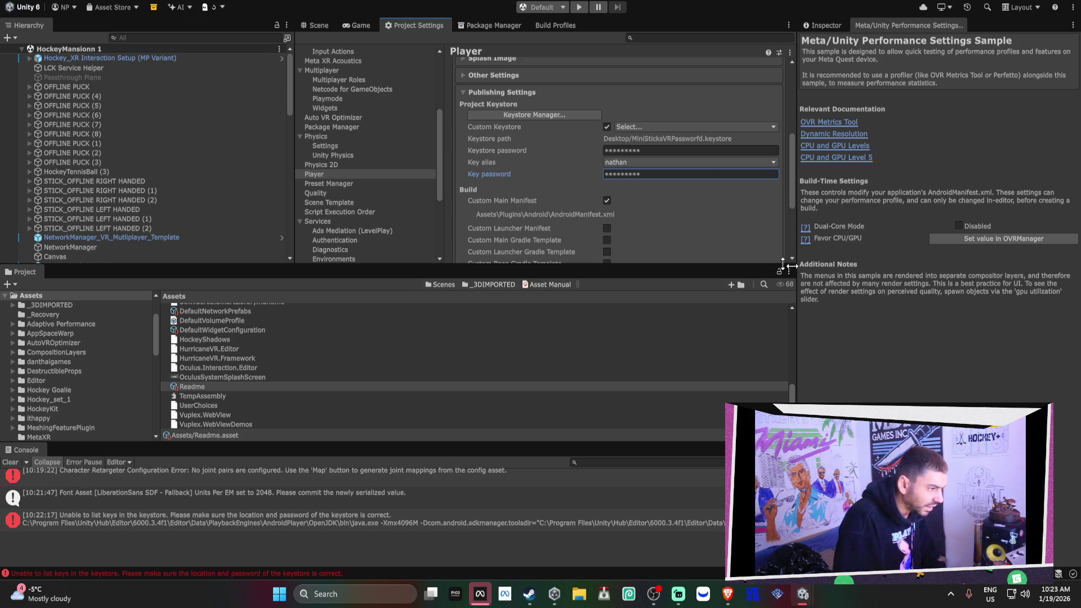
click(673, 140)
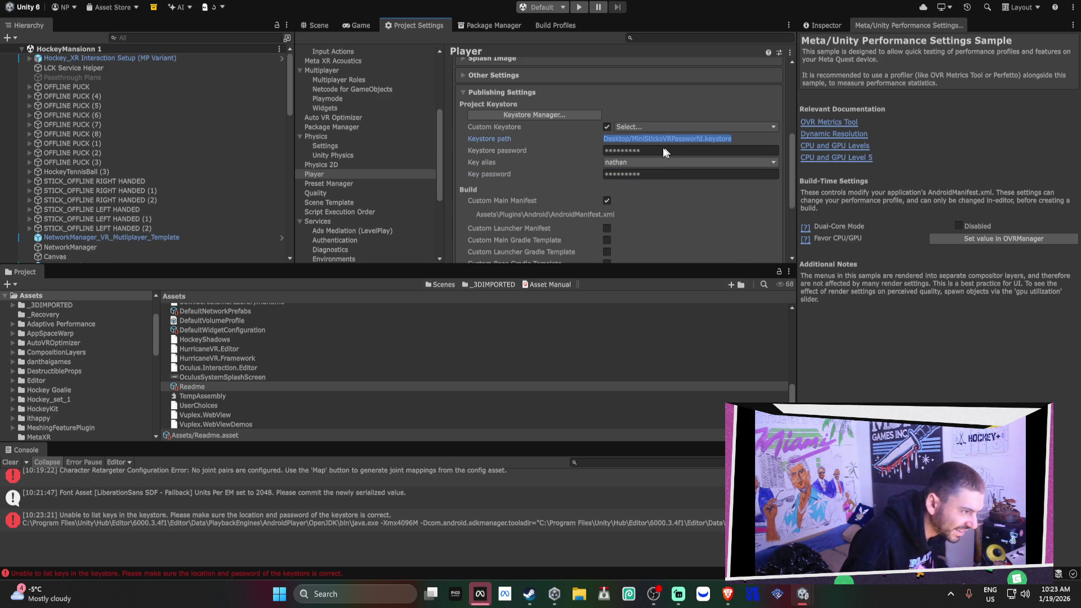
click(671, 148)
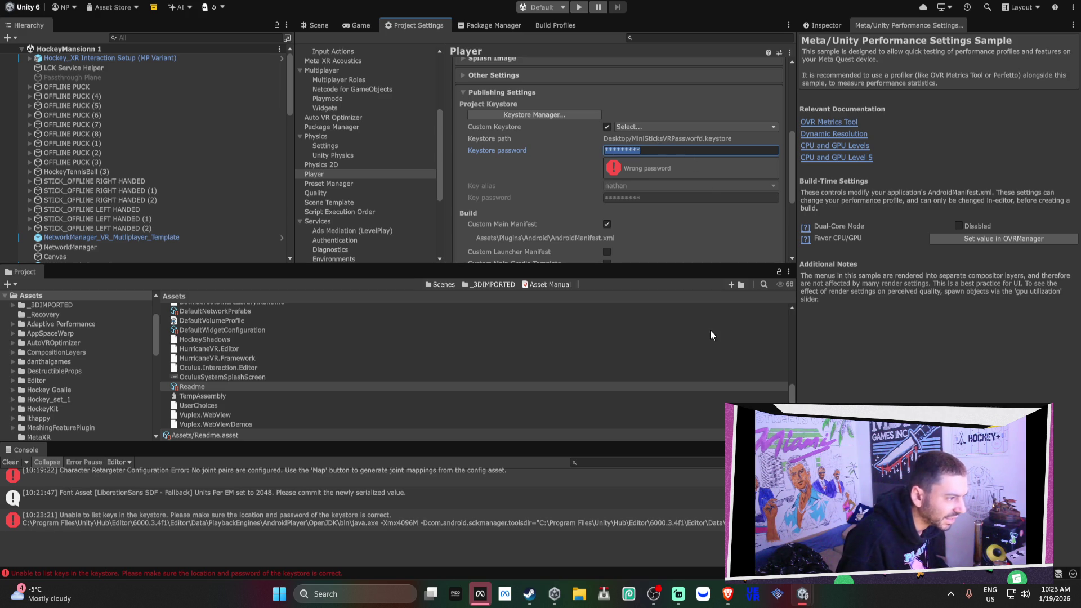
mouse_move(812, 593)
click(684, 507)
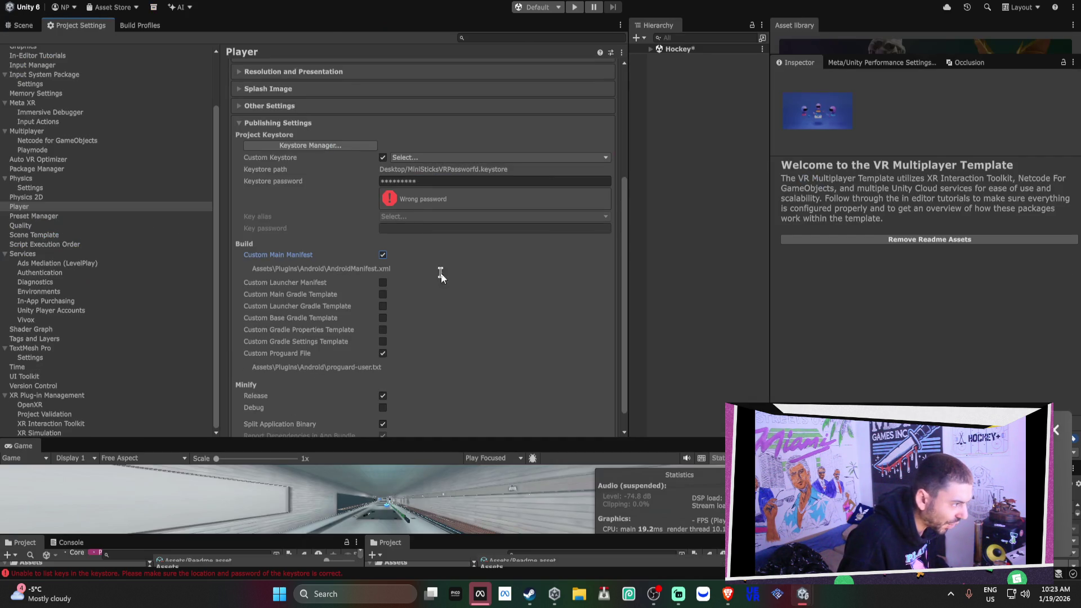
click(434, 182)
key(Tab)
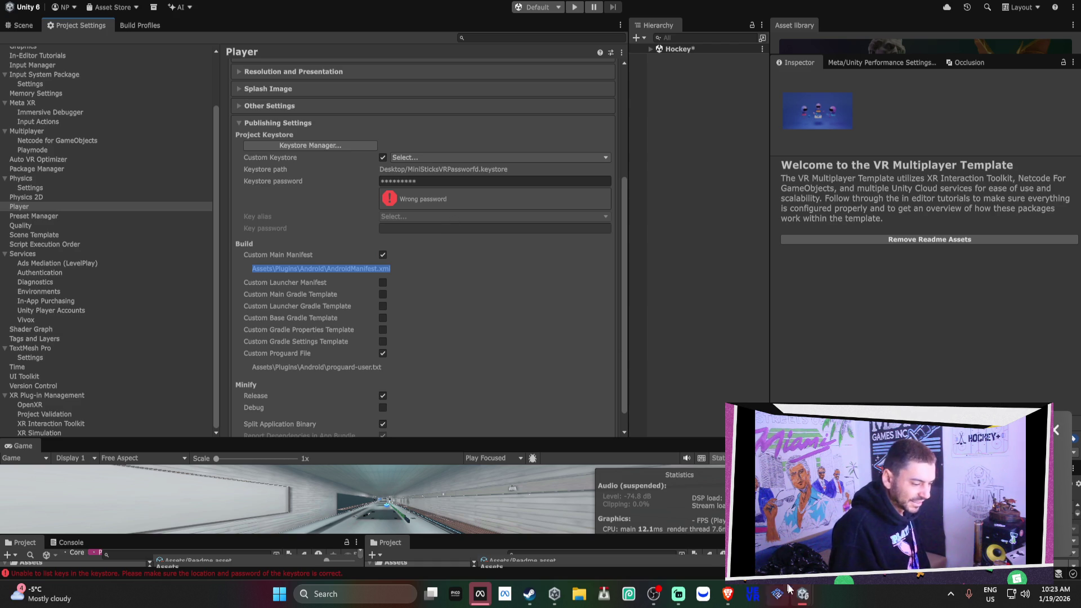
key(Tab)
mouse_move(803, 594)
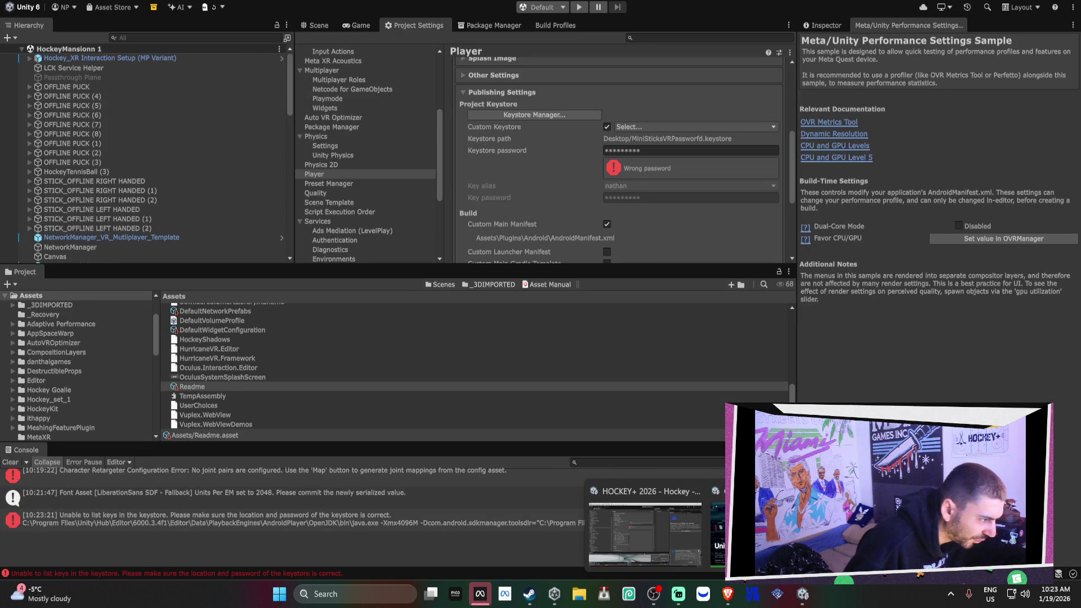
click(645, 532)
click(425, 180)
click(426, 179)
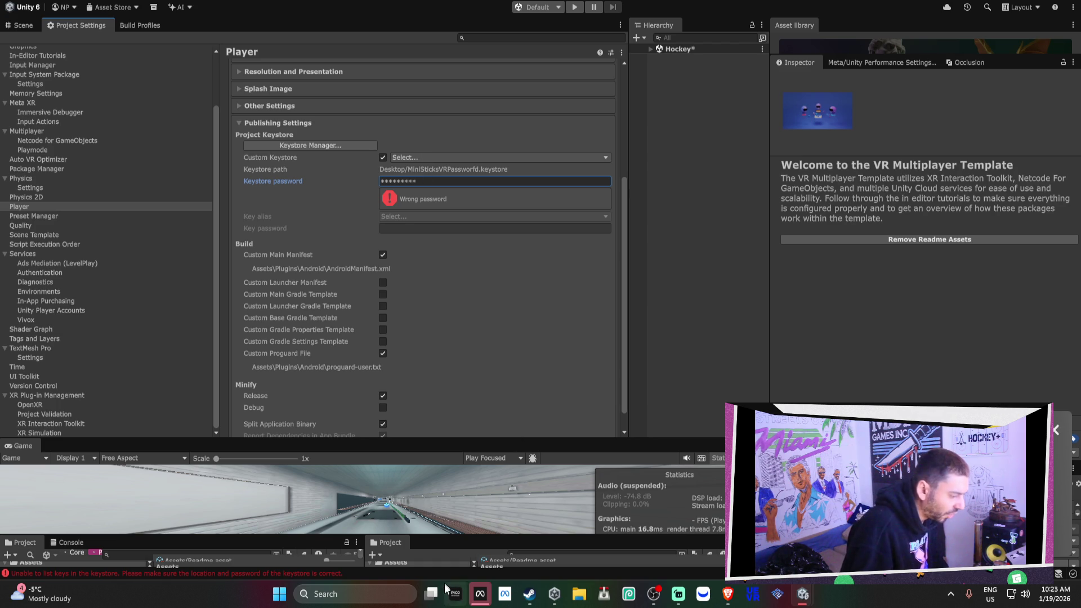
click(580, 594)
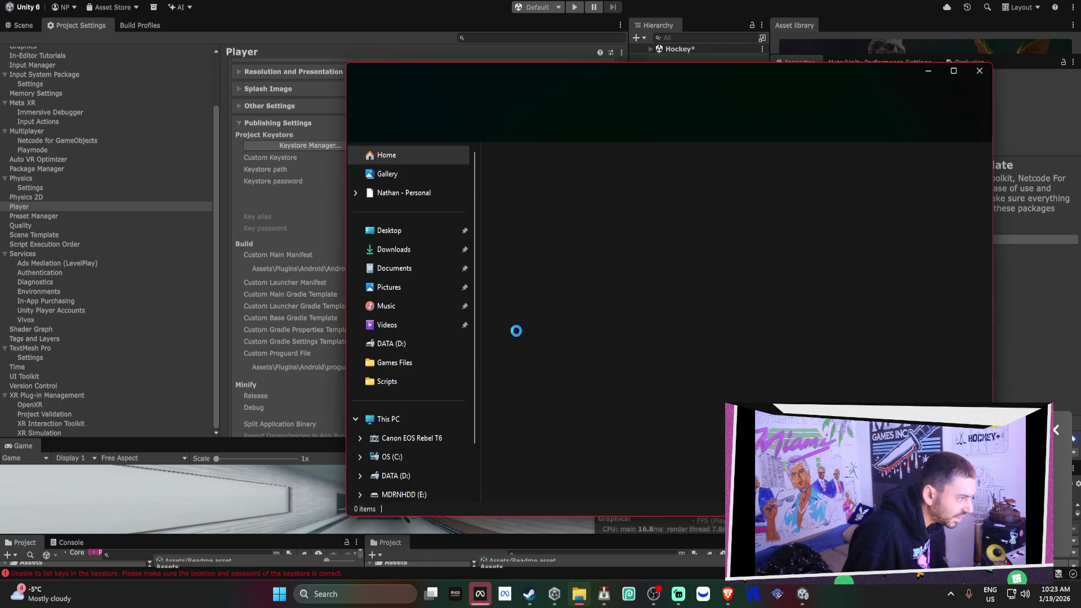
click(386, 231)
click(397, 18)
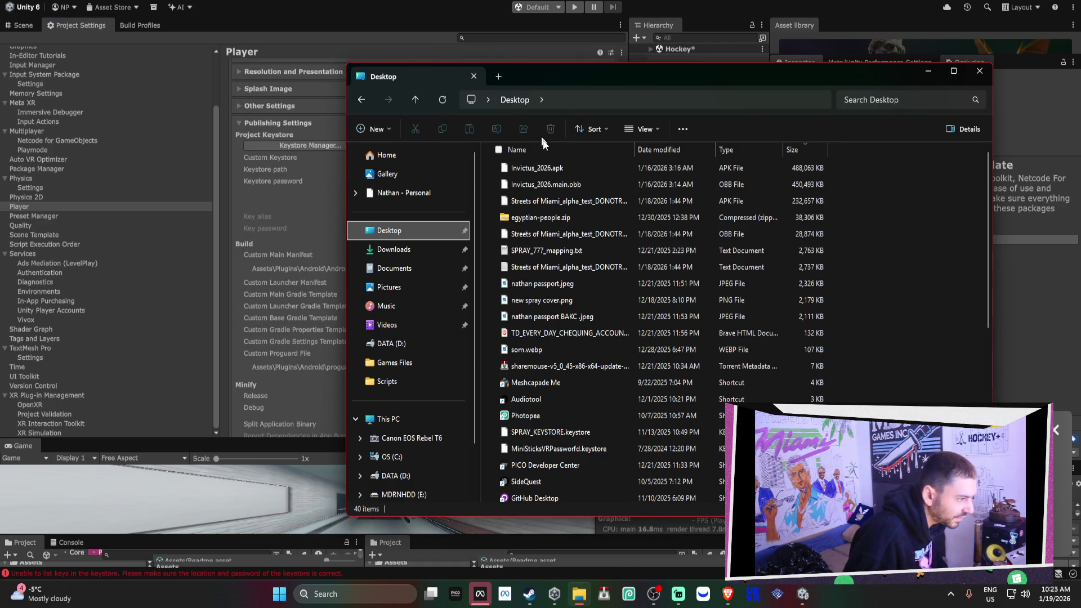
click(974, 76)
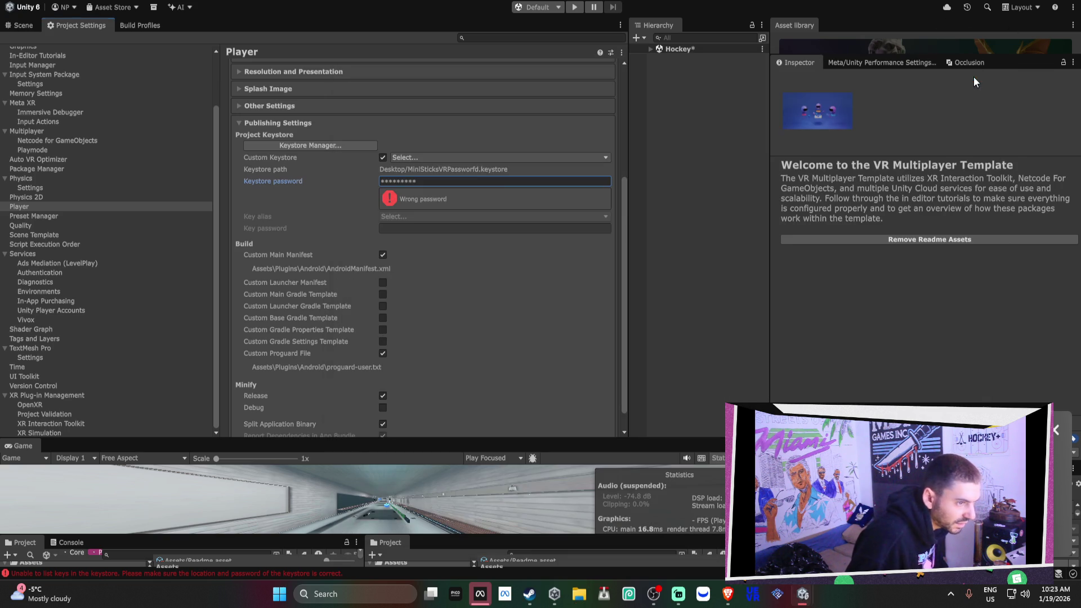
Step: Select MiniSticksVRPassworfd.keystore from the Desktop and paste its keystore password
click(418, 157)
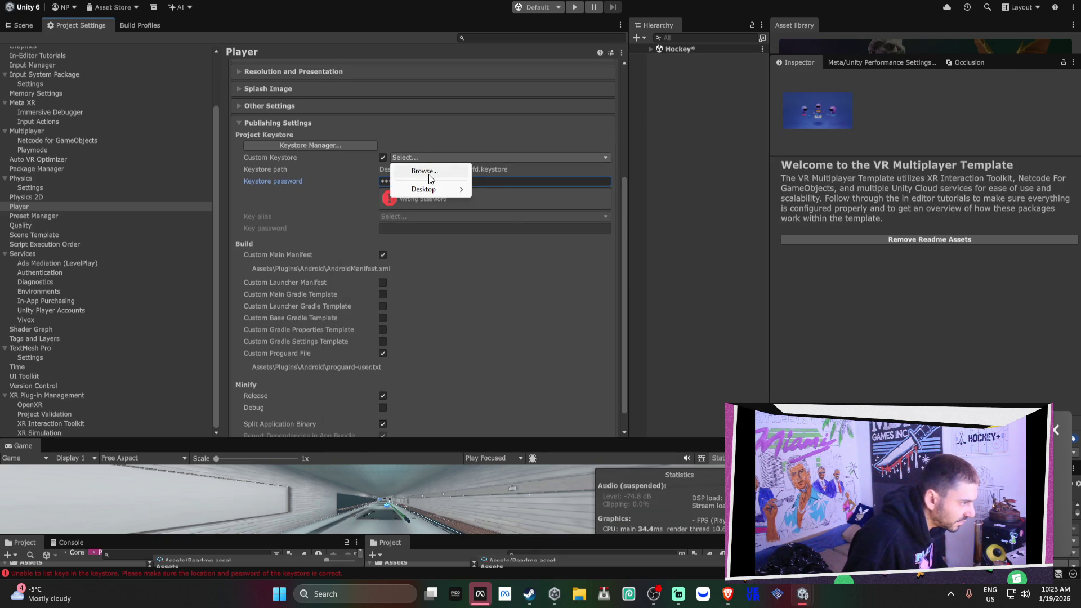
click(428, 173)
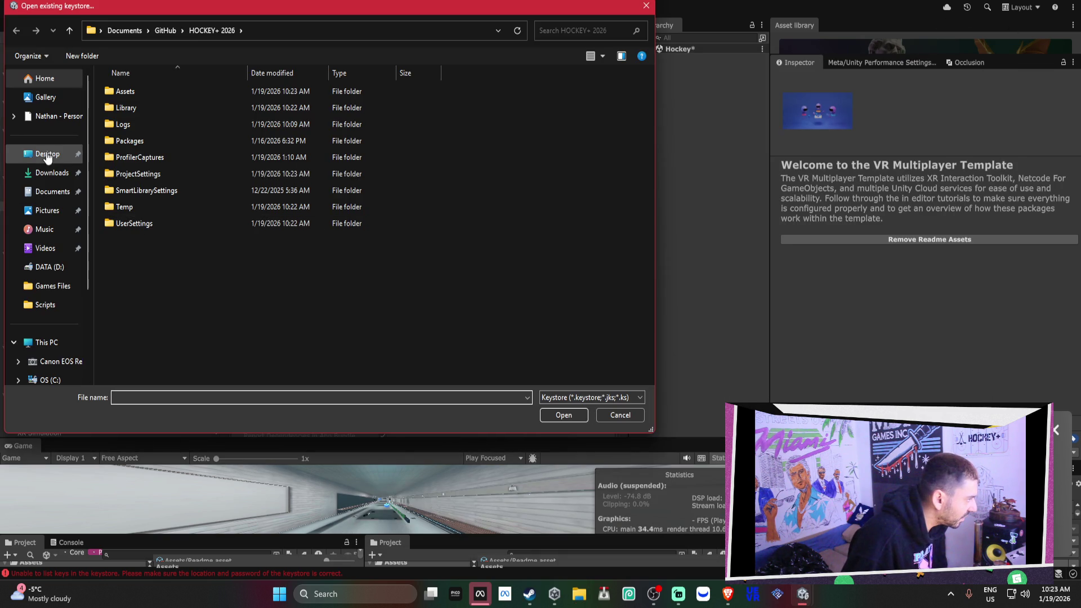
click(49, 158)
click(347, 220)
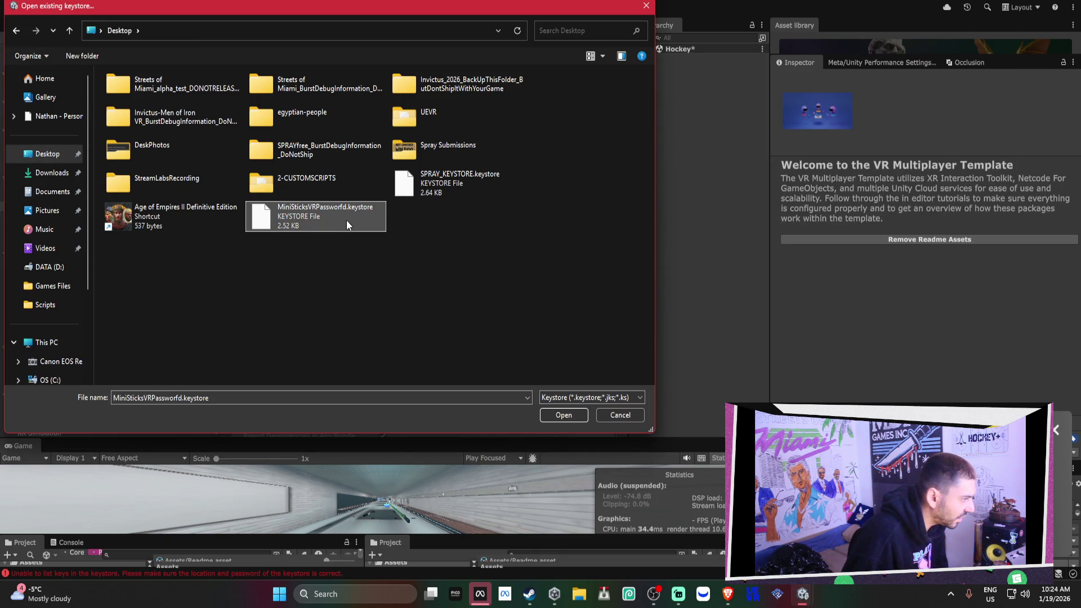
double_click(346, 221)
click(408, 182)
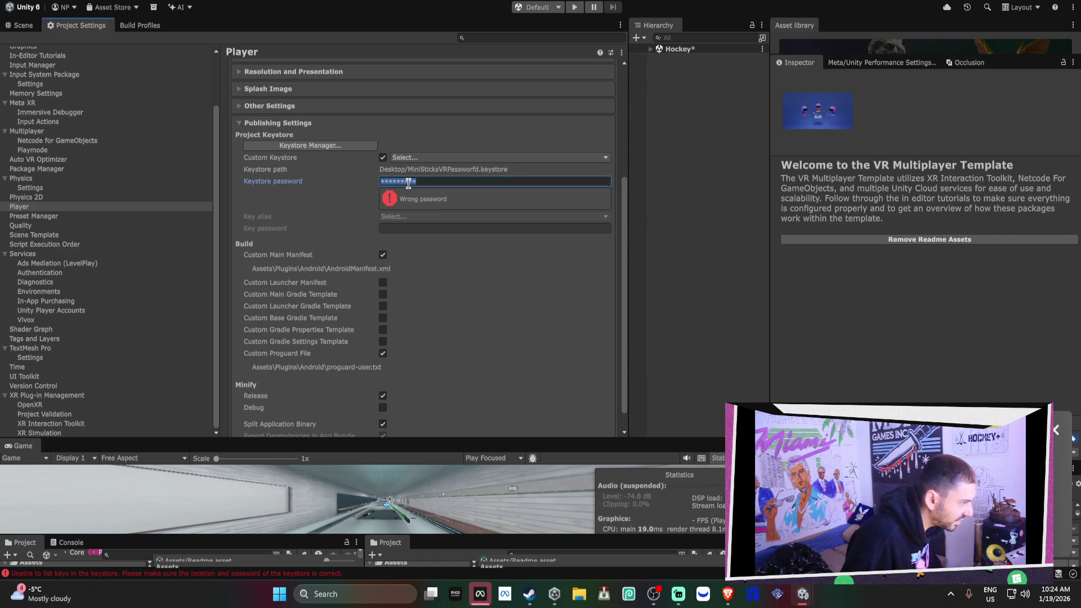
key(ctrl+v)
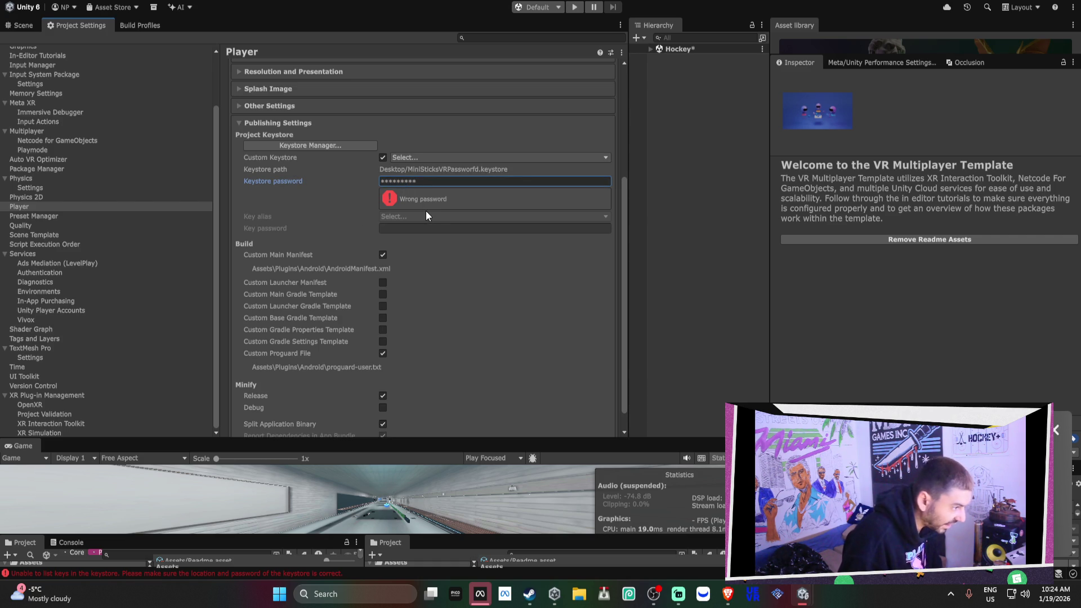
key(Tab)
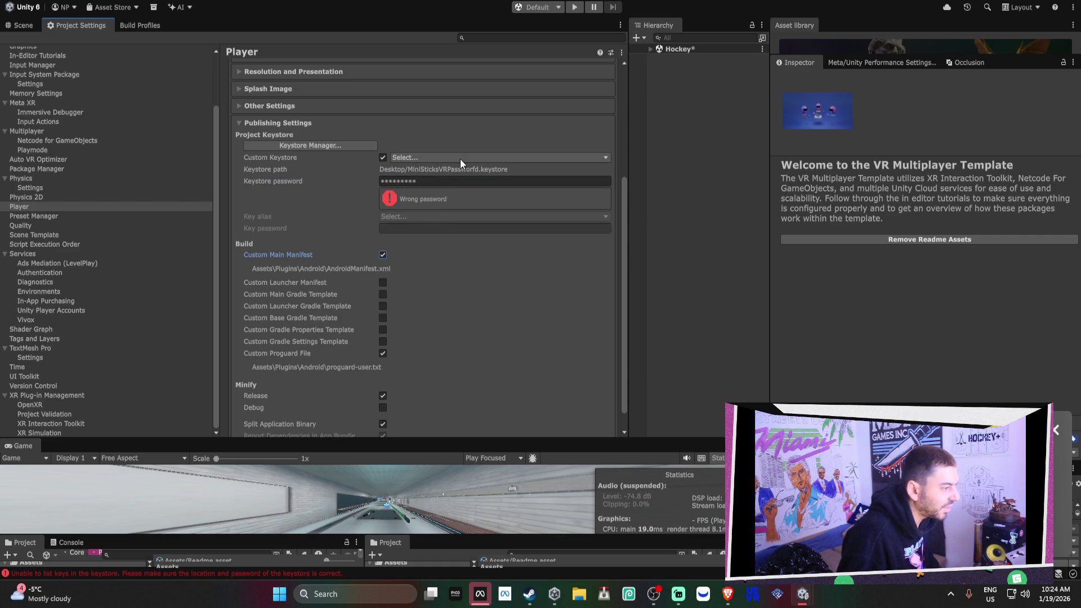
Step: Load a keystore file from the MDRNHDD (E:) drive and enter its password
click(460, 159)
click(442, 175)
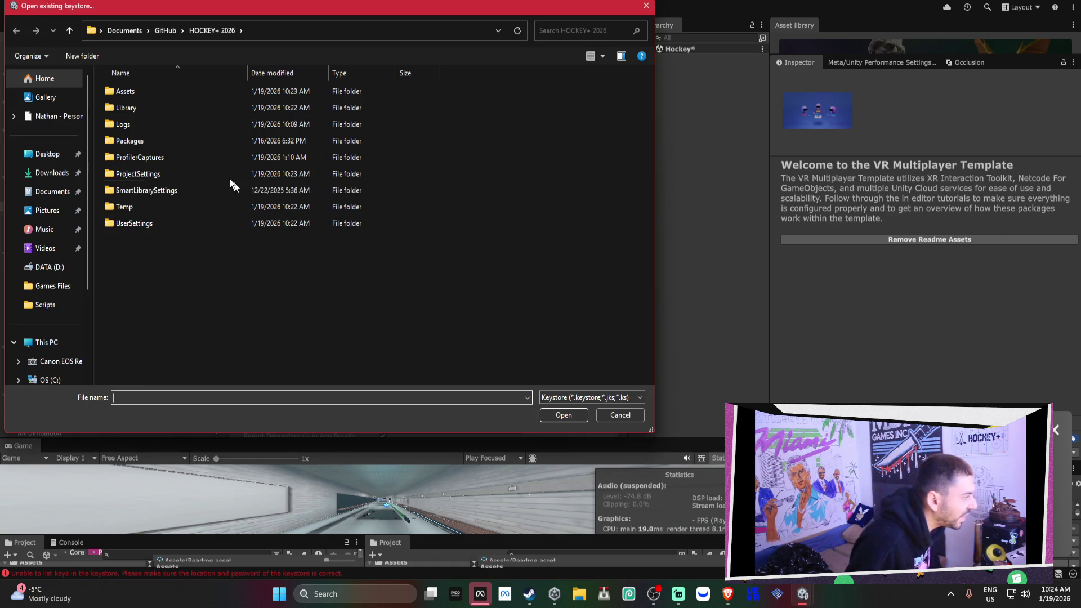
scroll(61, 214, down, 3)
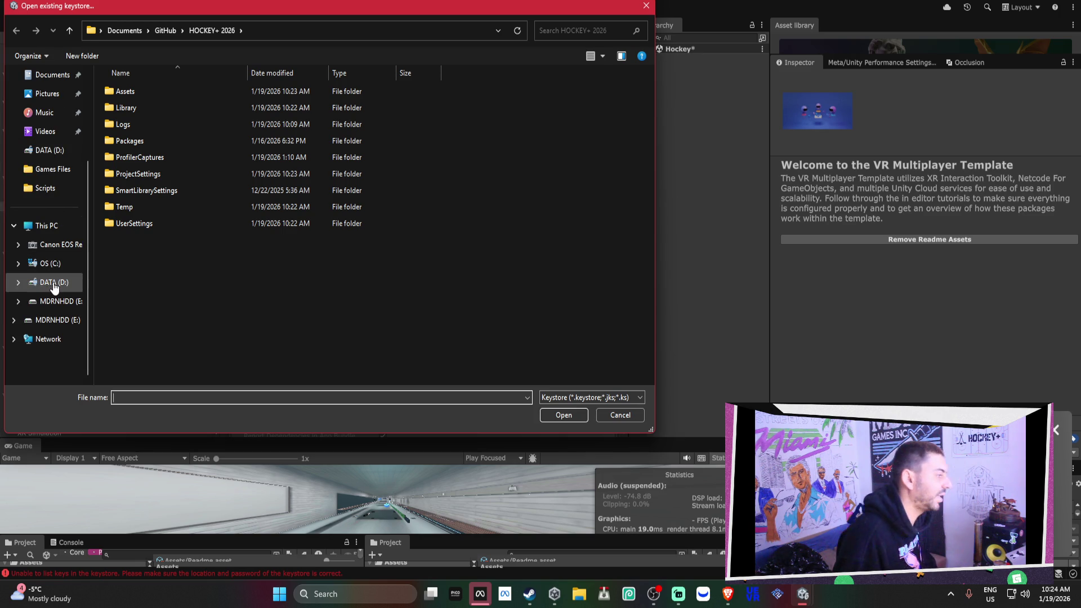
click(56, 301)
double_click(184, 324)
click(443, 180)
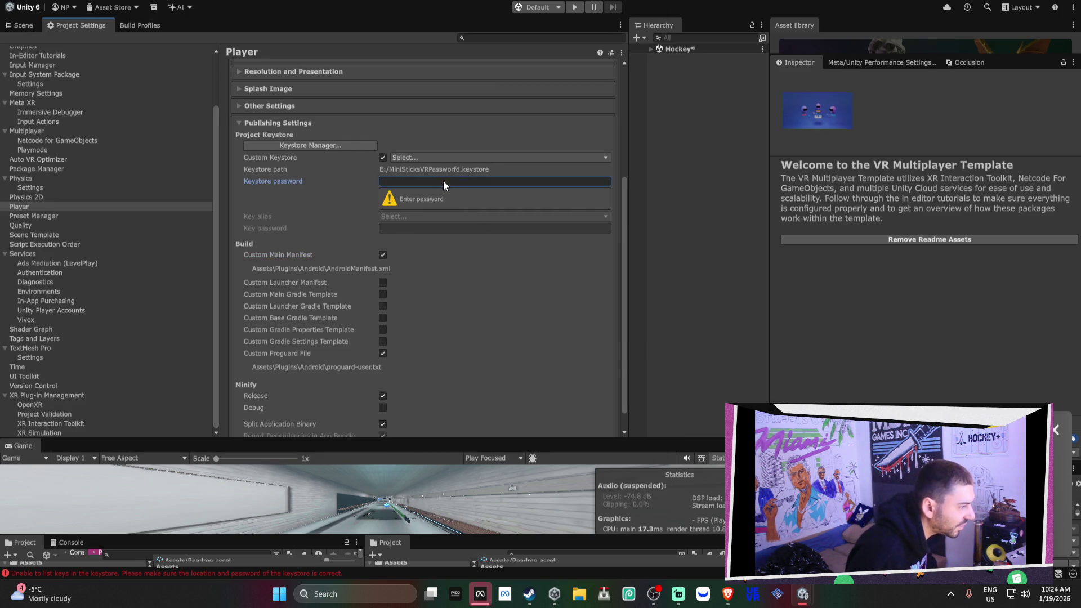
text(*********)
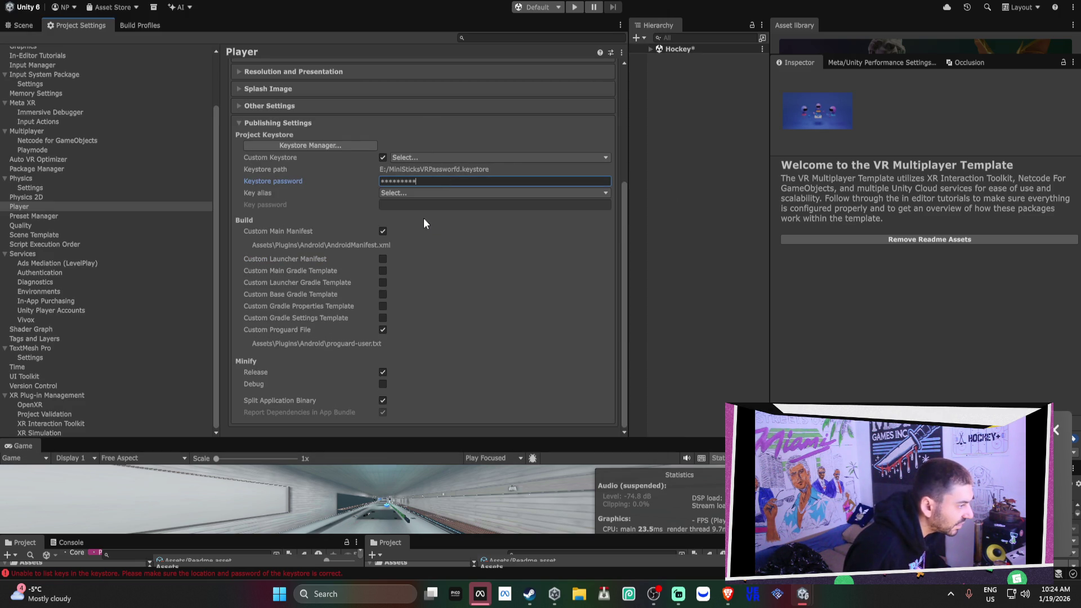
key(Tab)
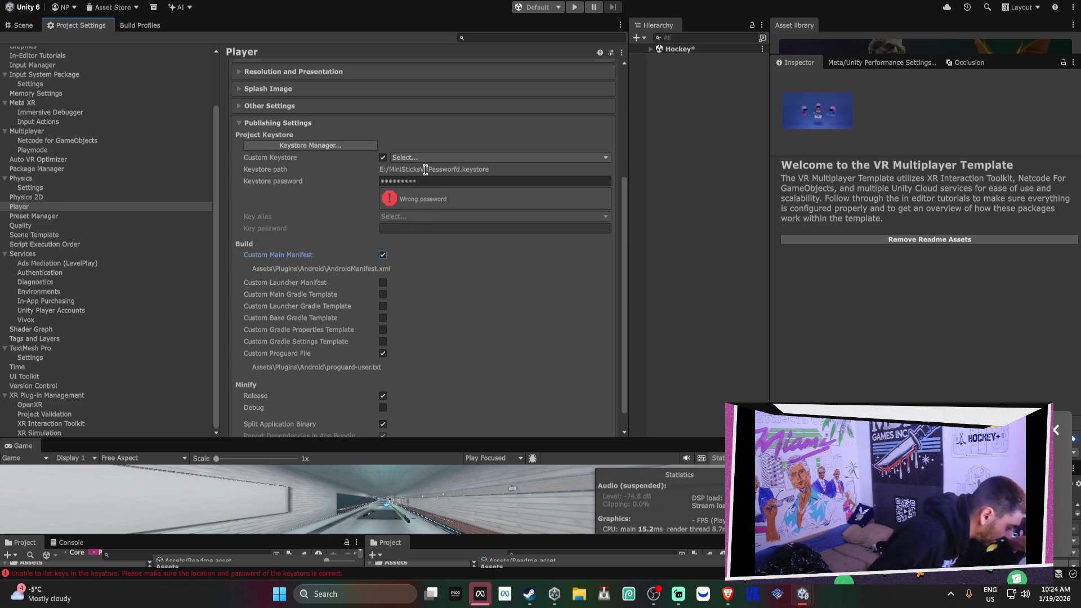
Step: Switch to SPRAY_KEYSTORE.keystore on the Desktop, paste its password, pick the key alias, paste the key password
click(462, 157)
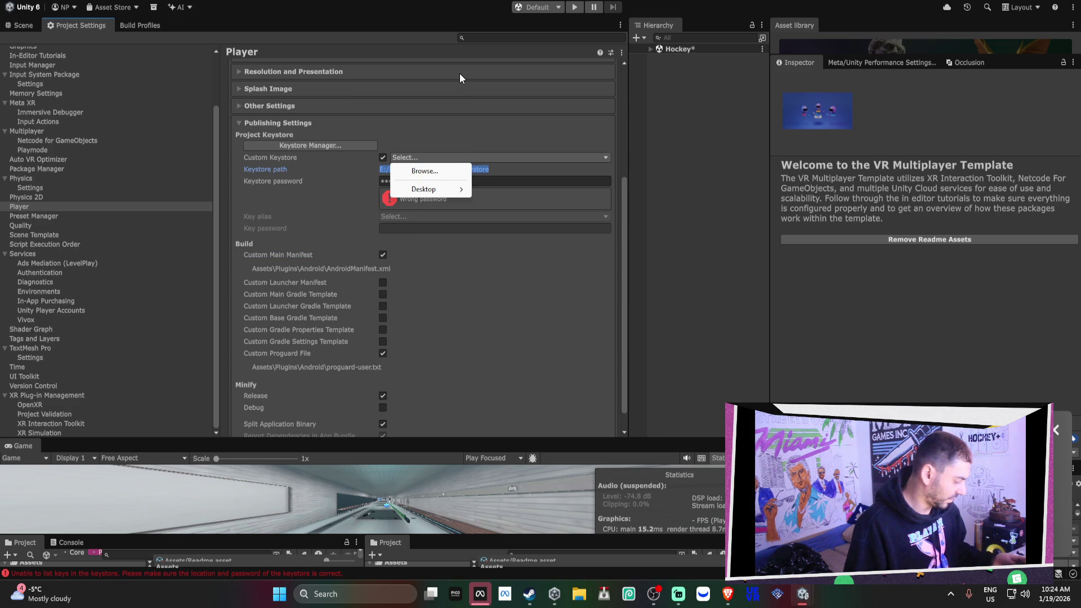
mouse_move(467, 190)
click(507, 202)
click(461, 183)
key(ctrl+v)
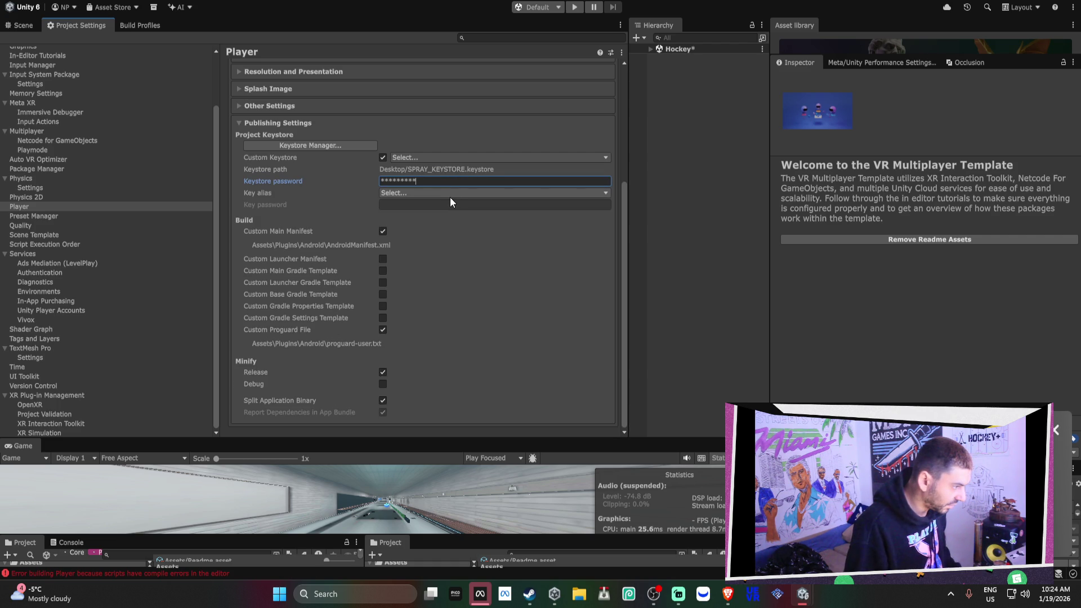
click(450, 193)
click(451, 202)
click(448, 204)
key(ctrl+v)
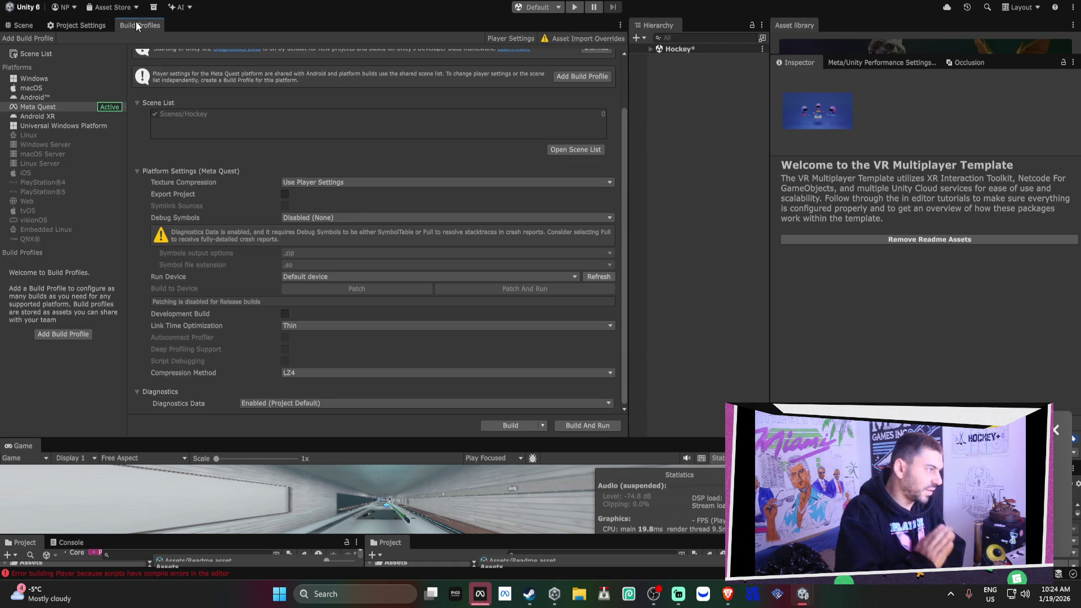
click(525, 423)
click(572, 415)
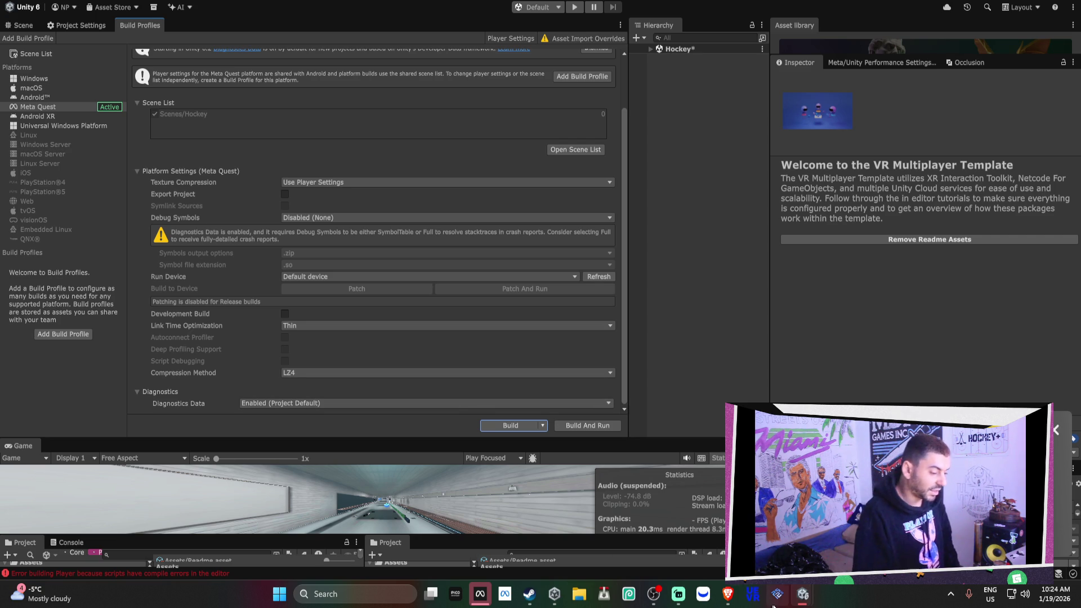
click(803, 594)
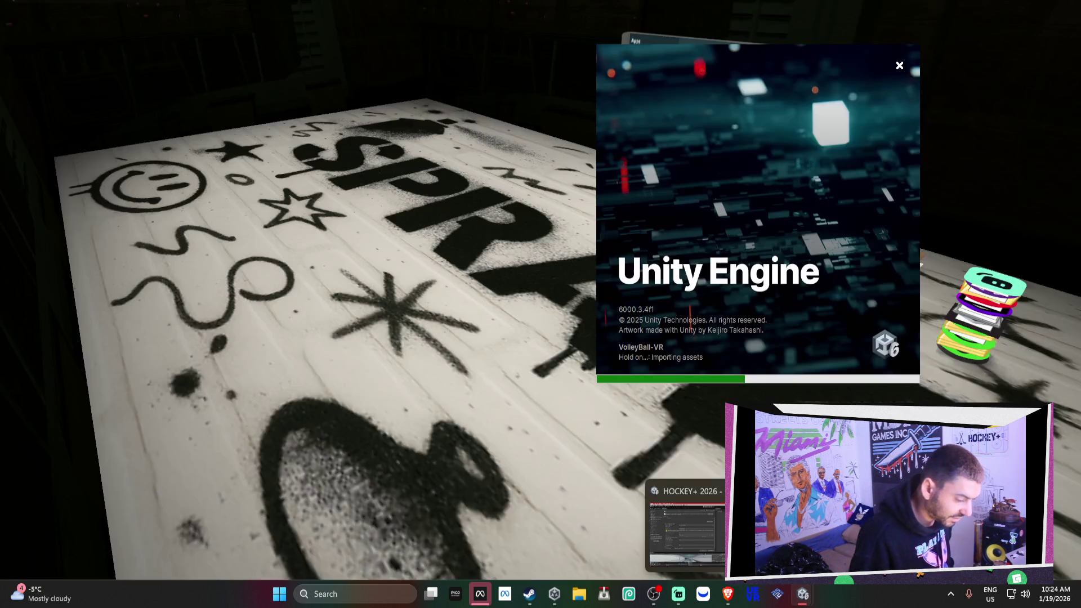
click(686, 535)
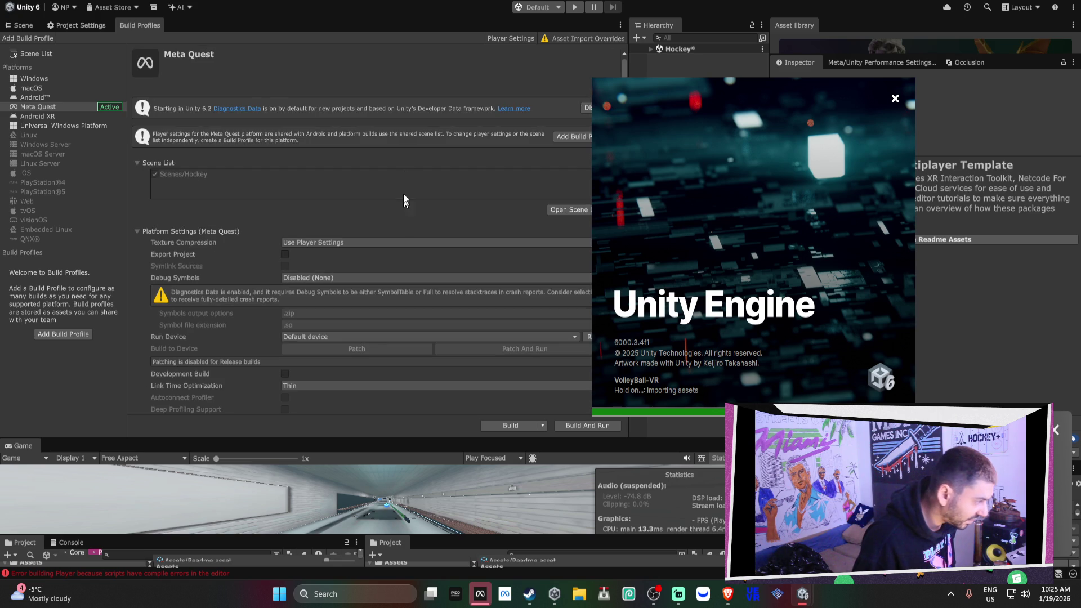
click(93, 25)
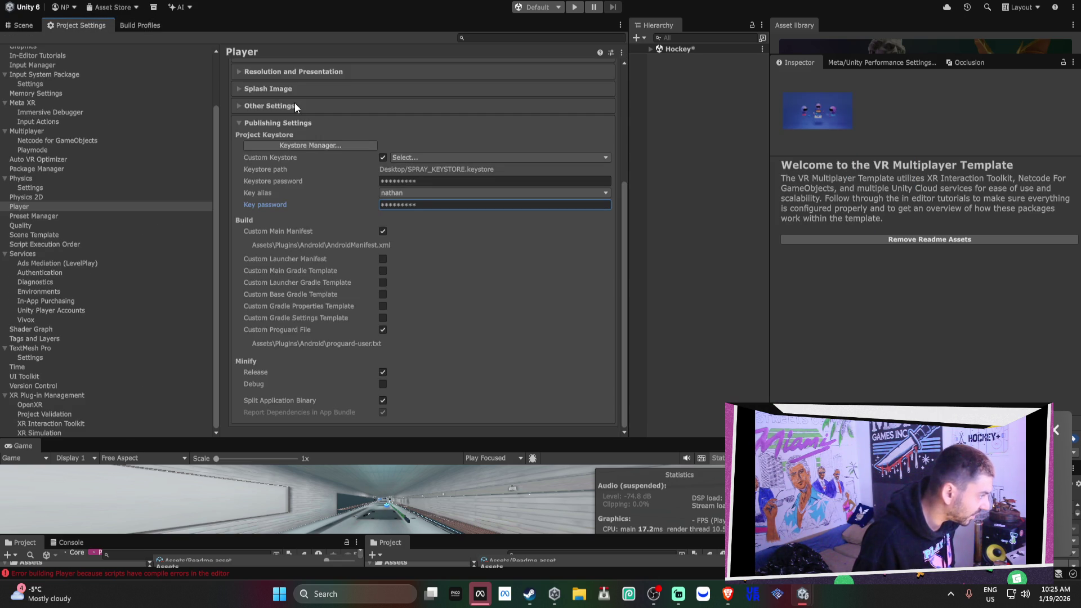
Step: Enable Auto Increment Version Code from the Meta XR SDK tools menu and recheck Player settings
click(295, 104)
scroll(485, 151, down, 10)
scroll(484, 151, up, 1)
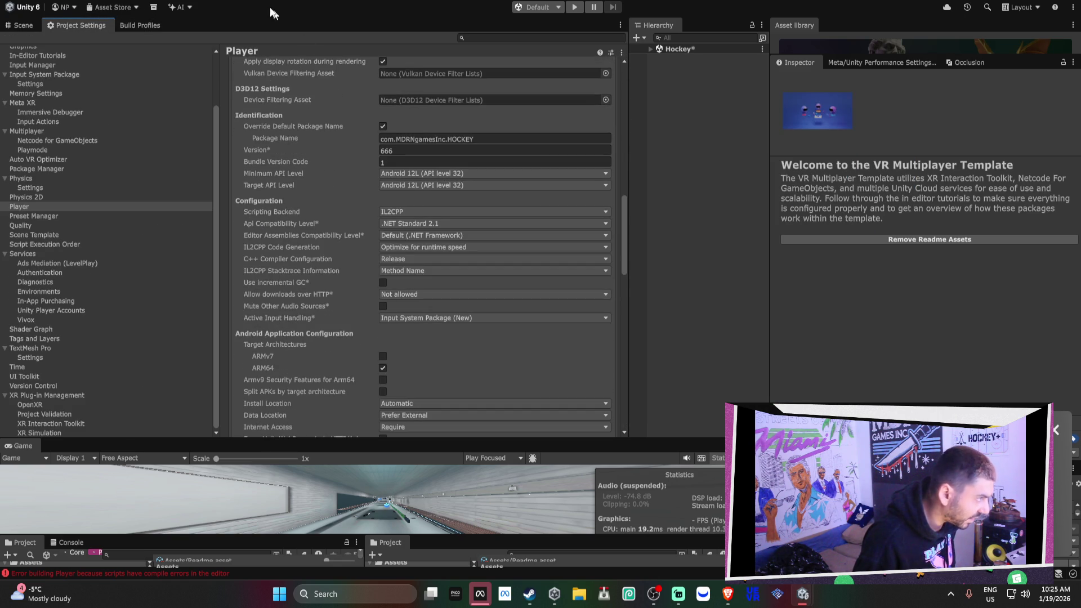
click(237, 1)
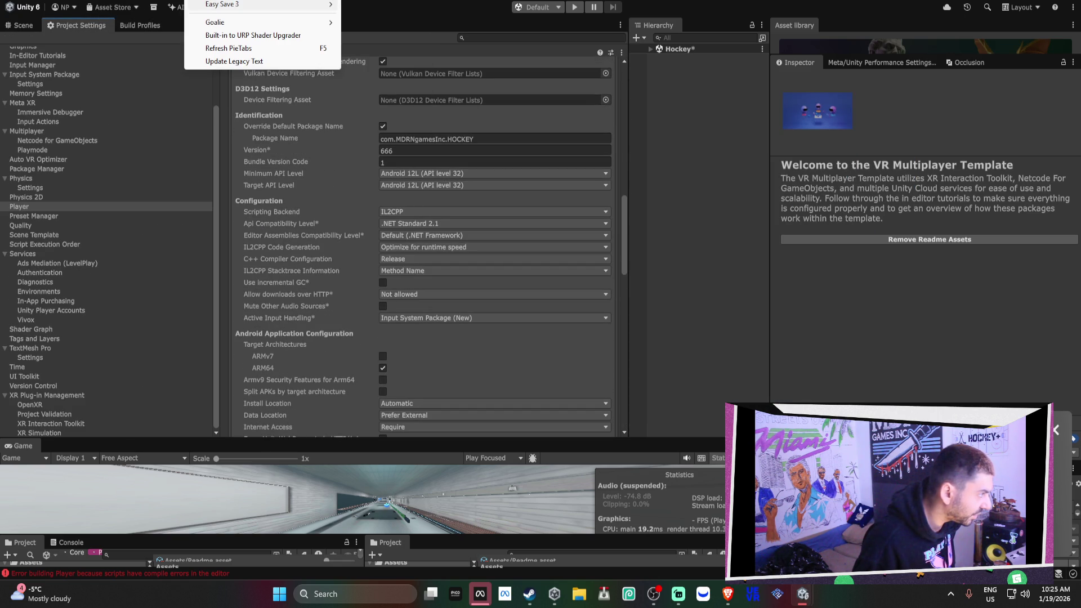
click(241, 0)
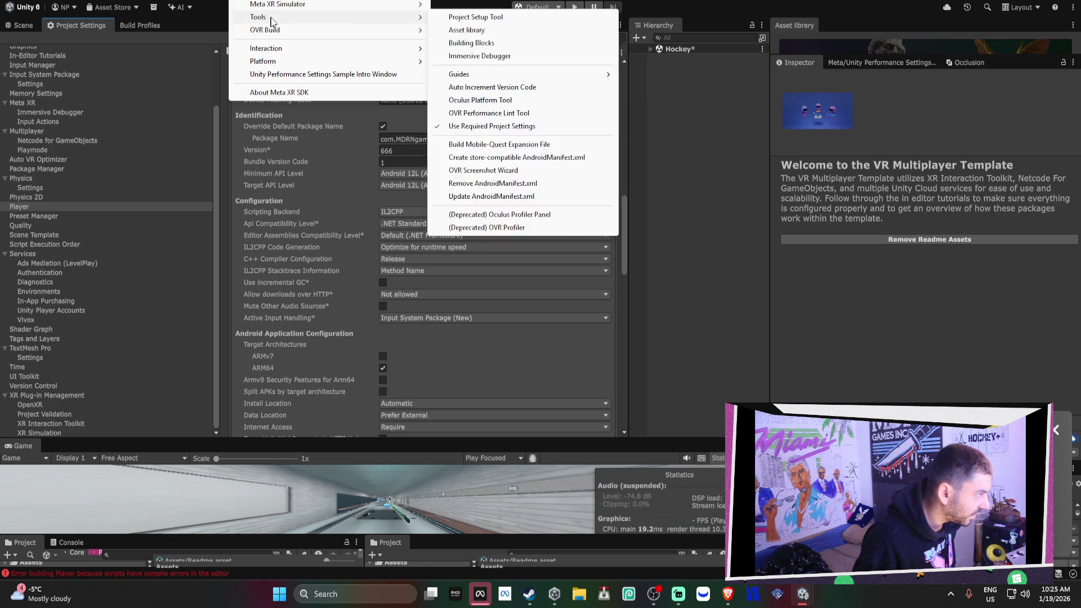
mouse_move(364, 21)
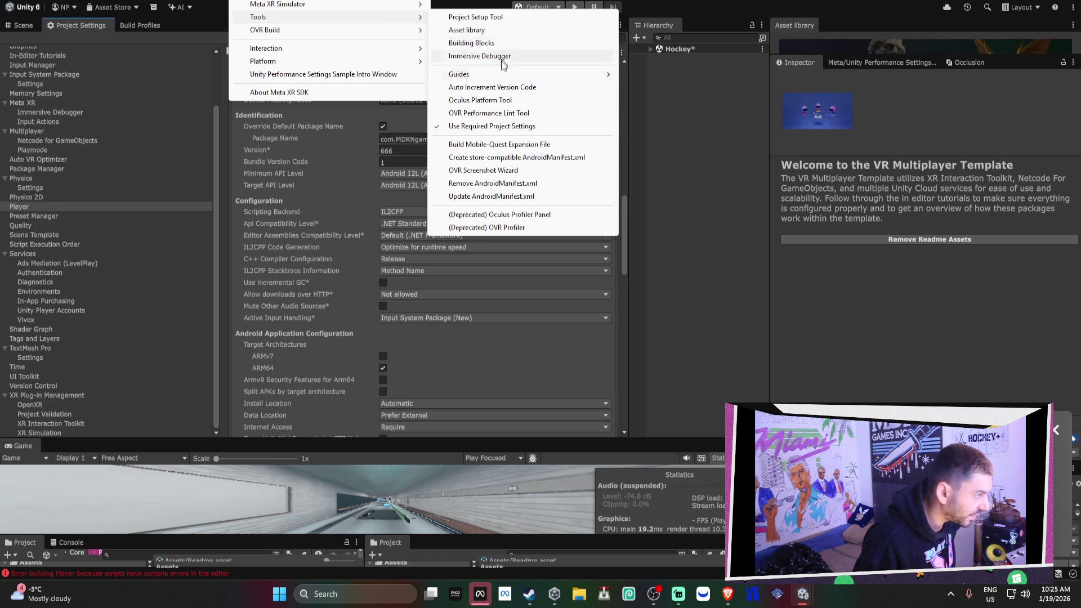
click(511, 88)
scroll(586, 129, down, 10)
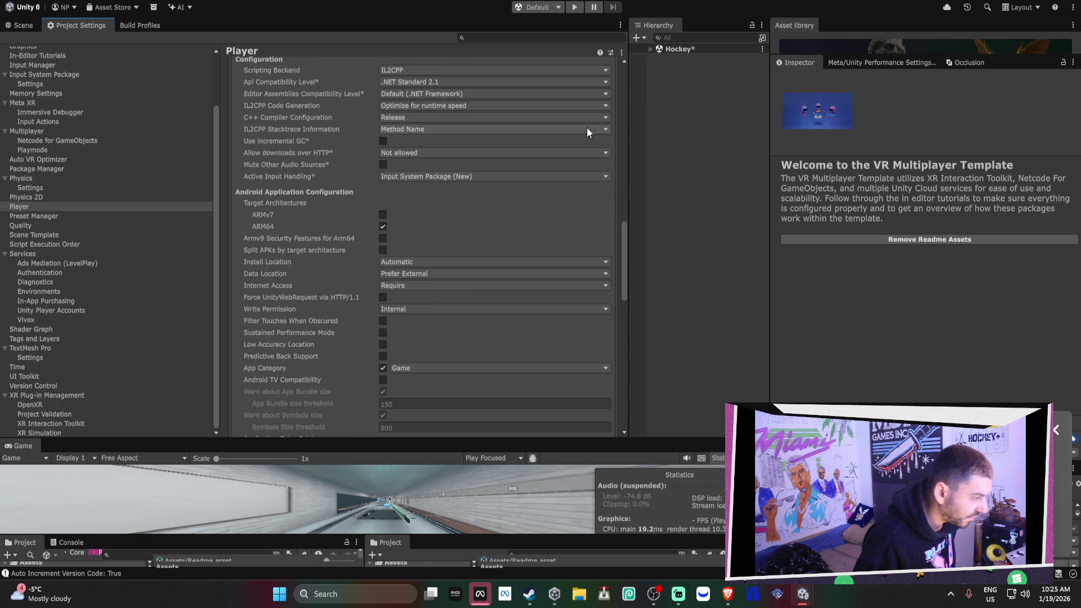
scroll(546, 140, up, 15)
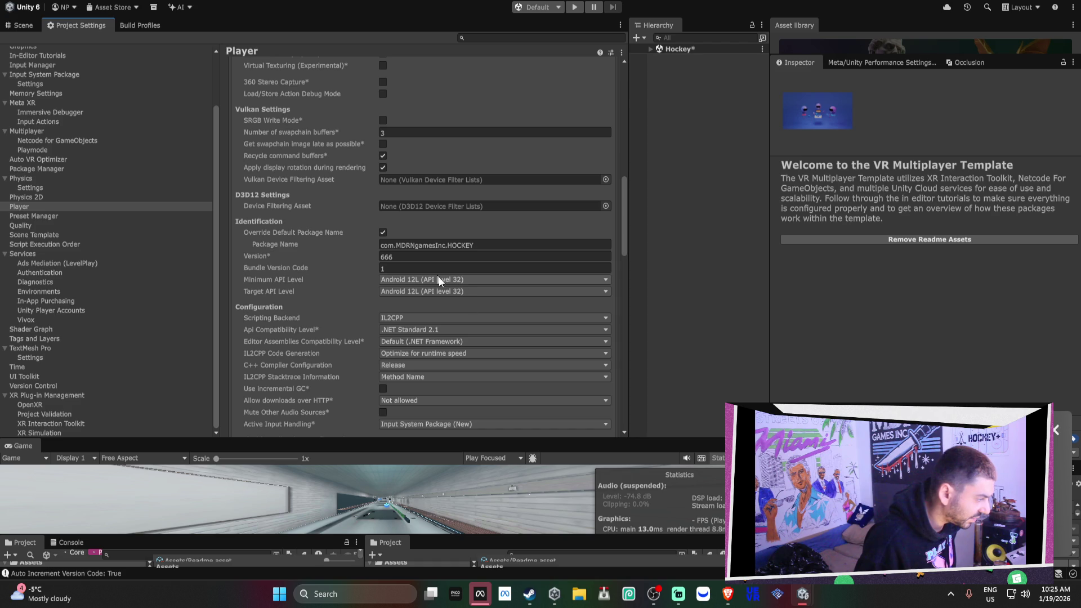
Step: In Meta Quest Developer Hub App Distribution, open Hockey+ VR and mark the store build code 552
mouse_move(480, 594)
click(465, 541)
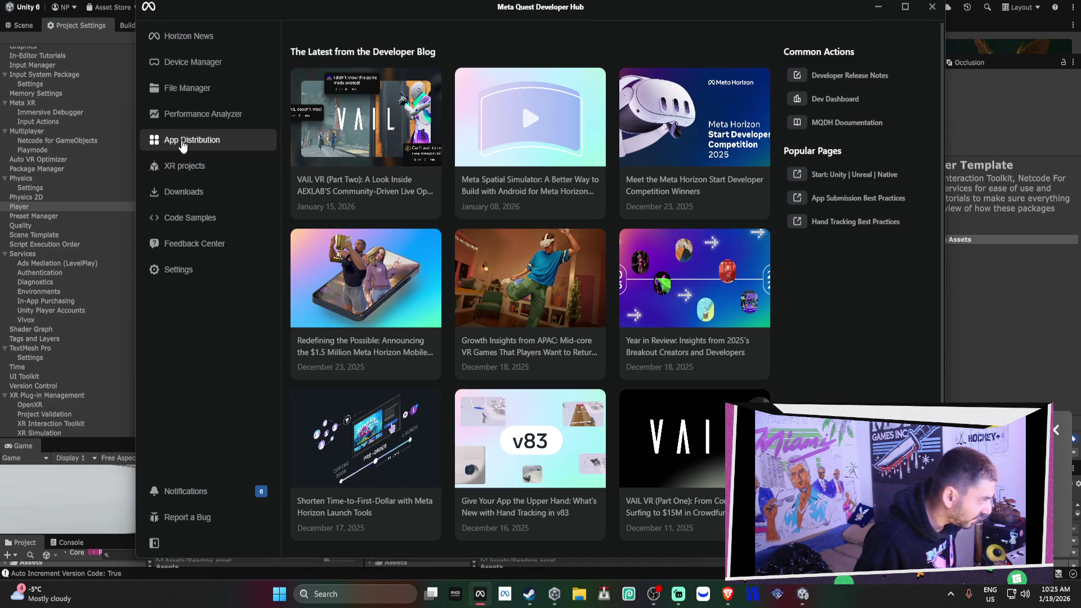
click(182, 147)
click(336, 209)
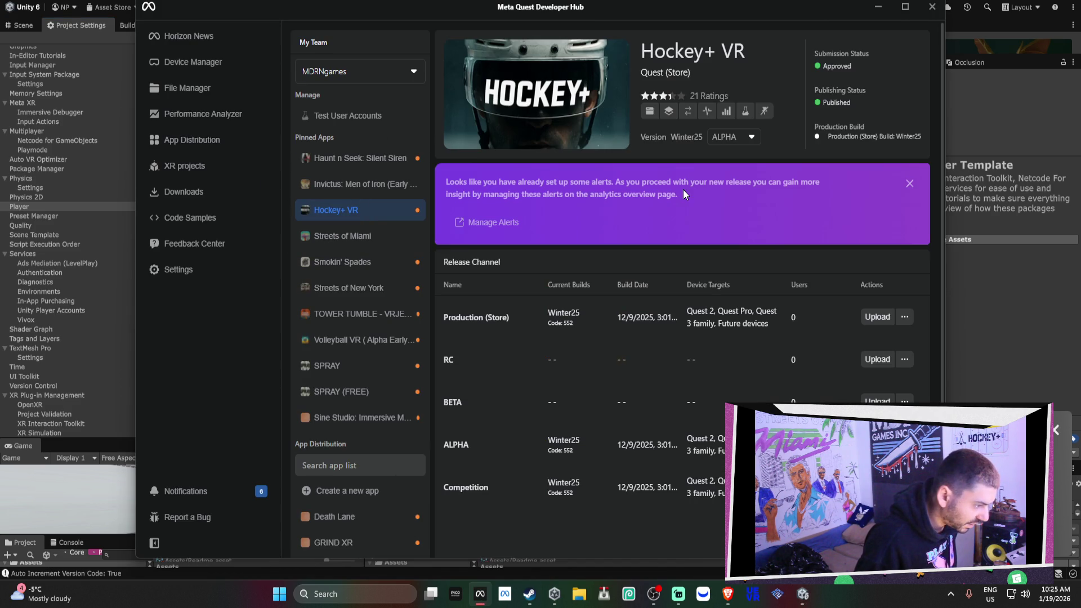
drag(575, 323, 546, 323)
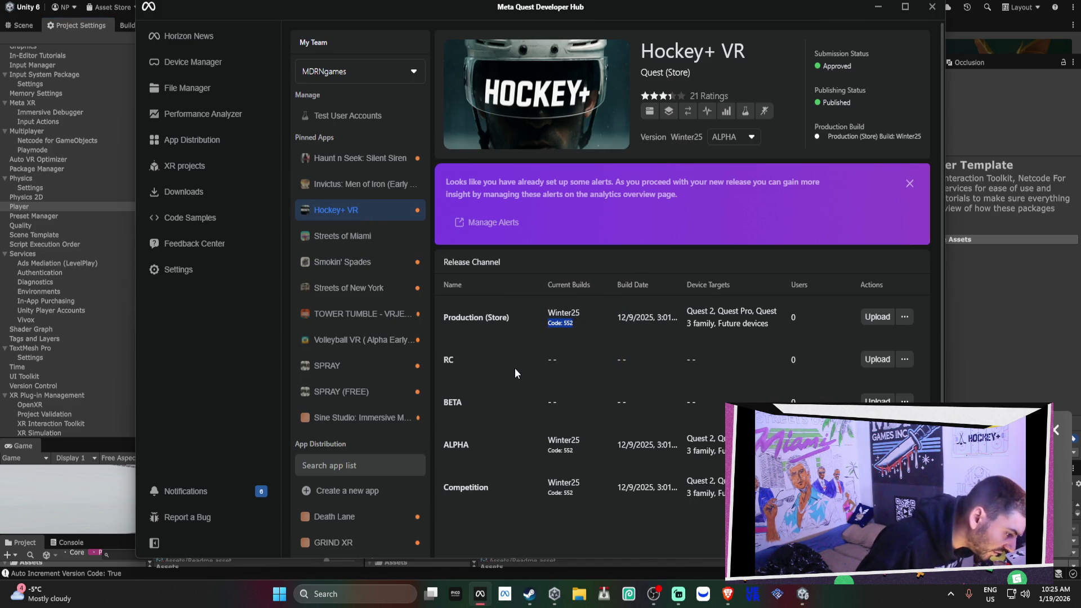
click(879, 7)
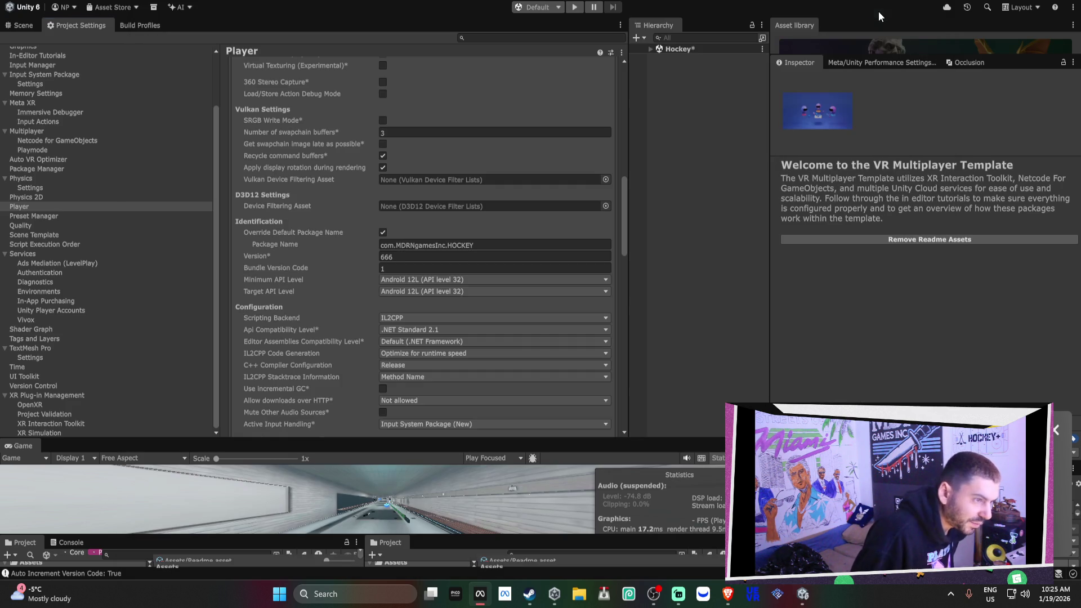
Step: Change the Version from 666 to 553 and build the Meta Quest profile as Hockey+_2026.apk
click(405, 258)
text(553)
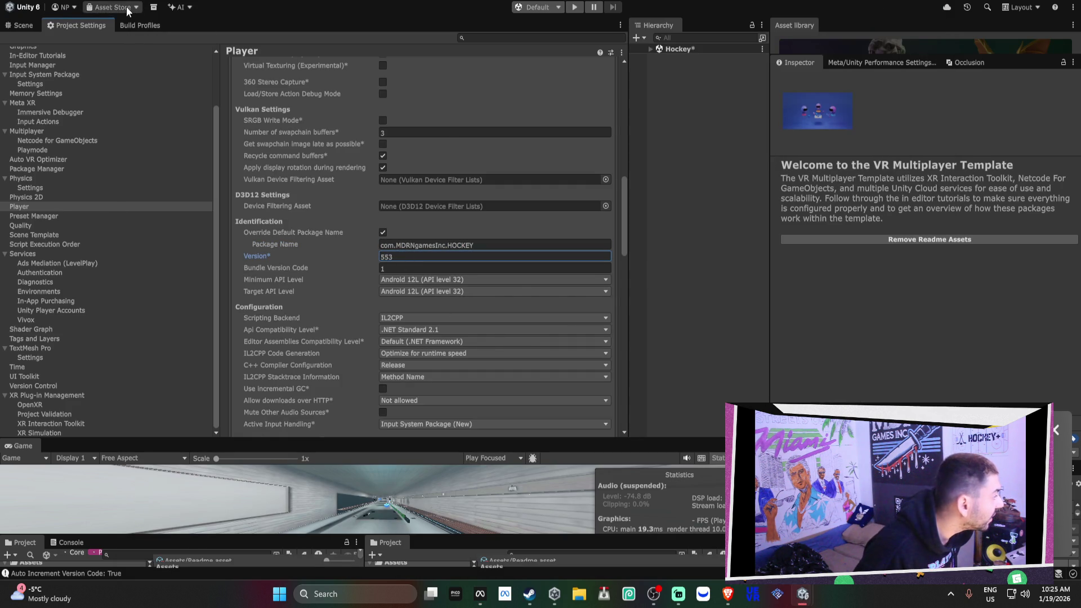
click(140, 25)
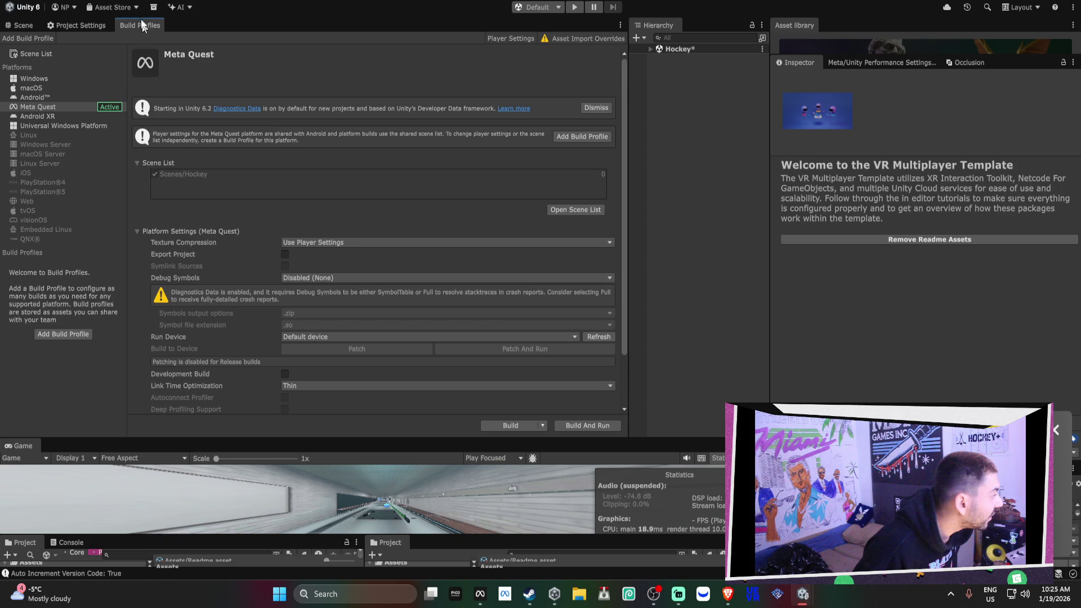
click(498, 426)
click(557, 416)
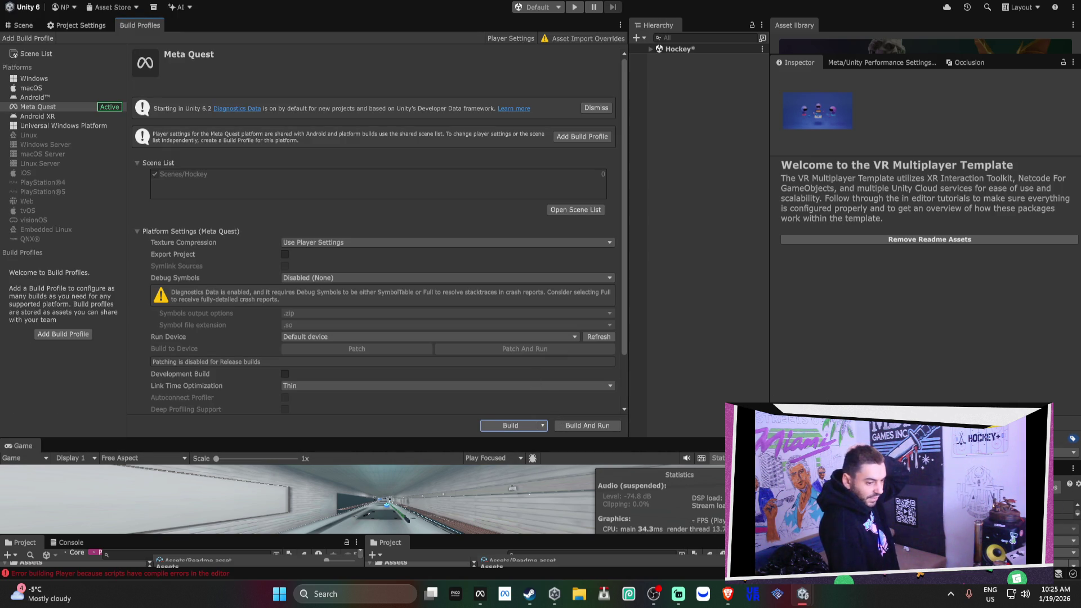
click(511, 426)
click(580, 419)
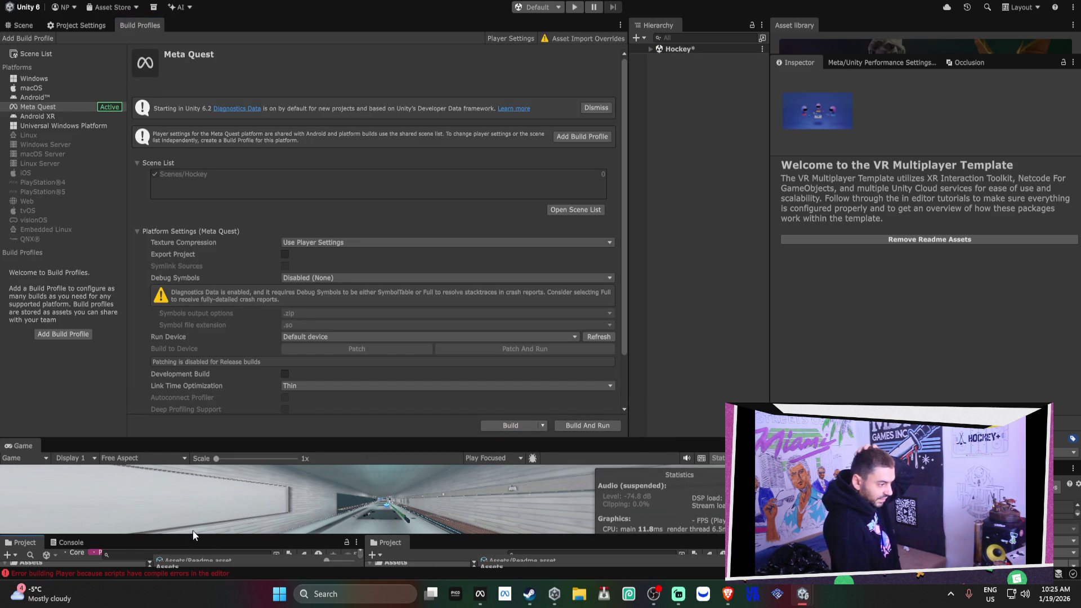
Step: Read the build error in the Console, clear it, and try entering play mode
drag(191, 538, 73, 367)
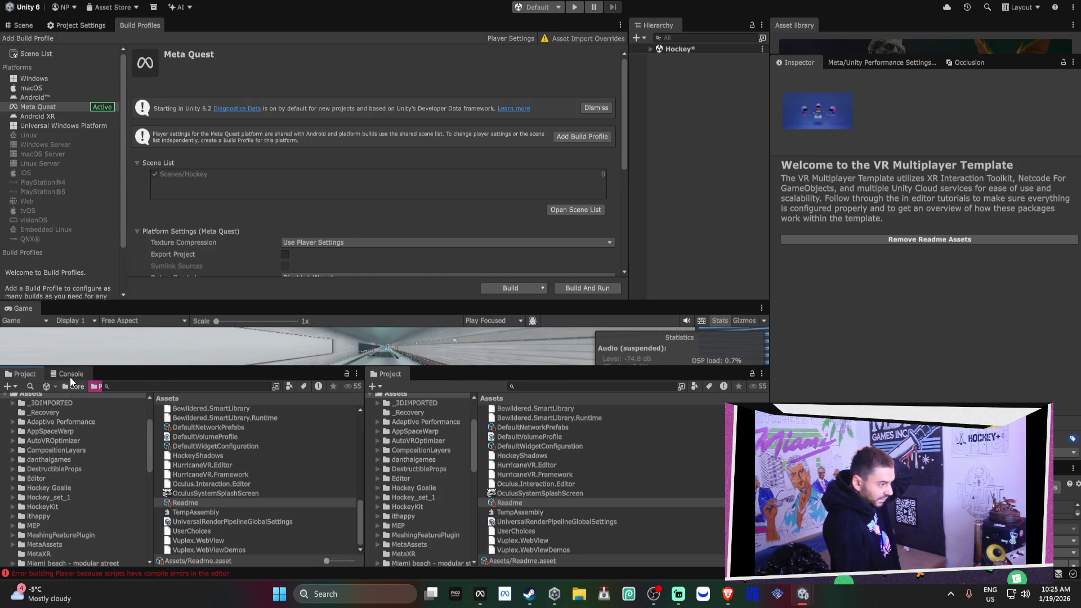
click(70, 375)
click(136, 410)
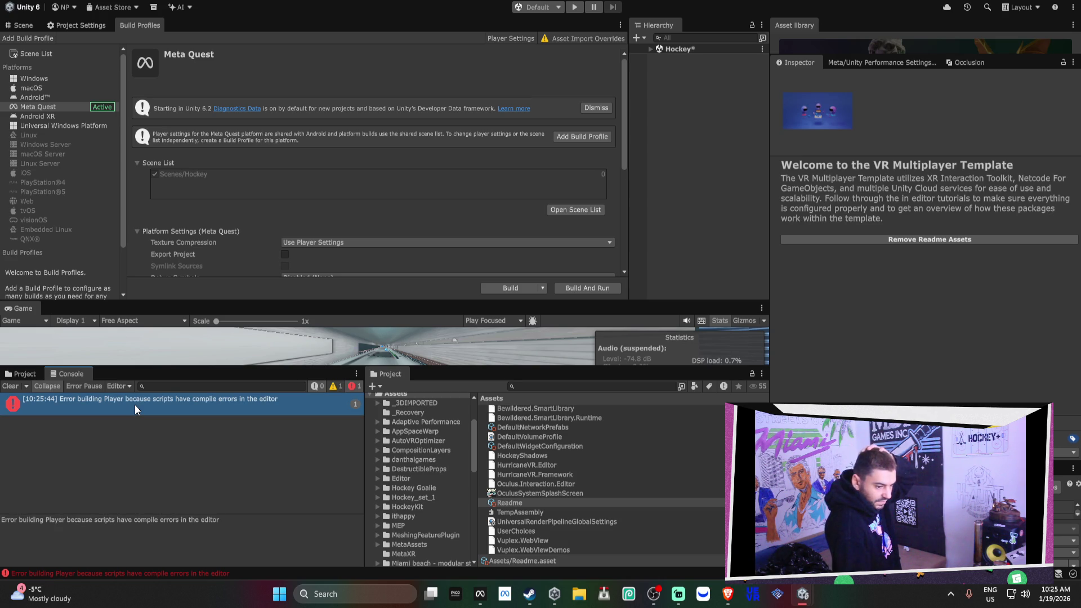
click(10, 386)
click(574, 7)
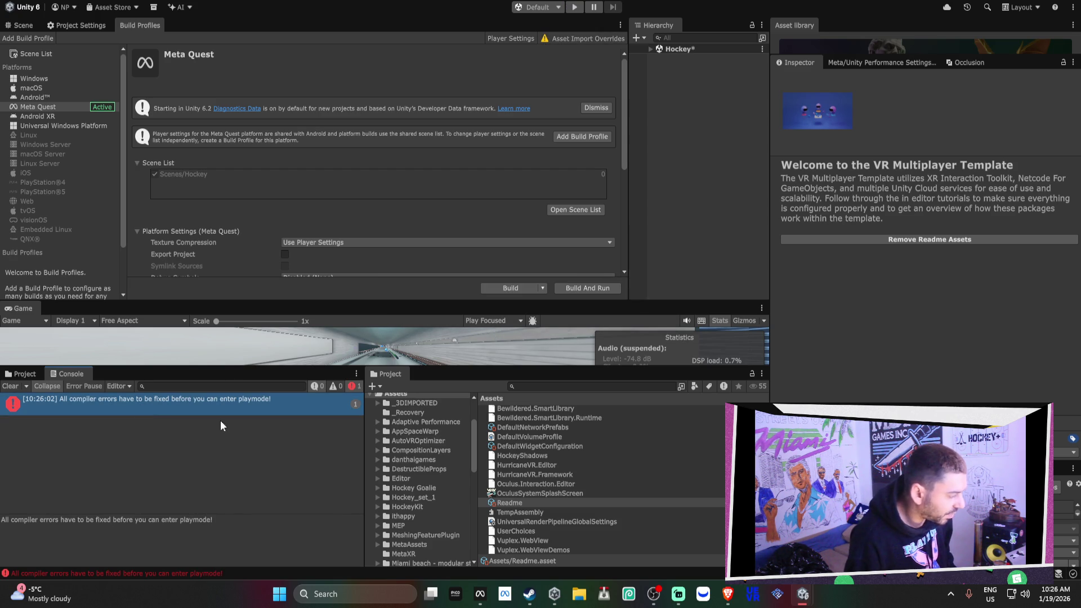
click(587, 288)
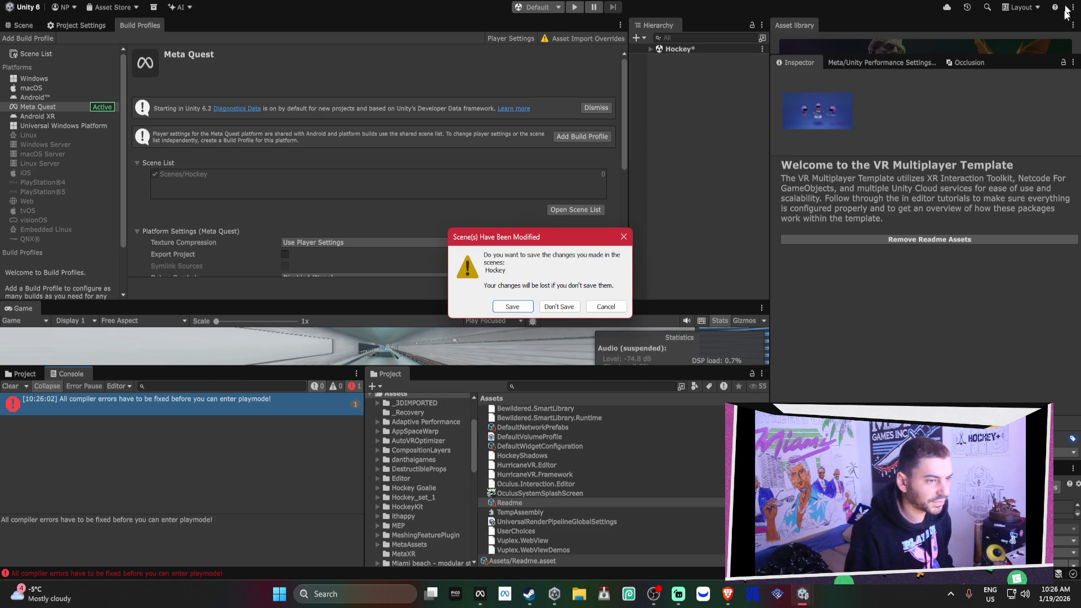
Step: Answer the Scene(s) Have Been Modified prompt for the Hockey scene
click(521, 308)
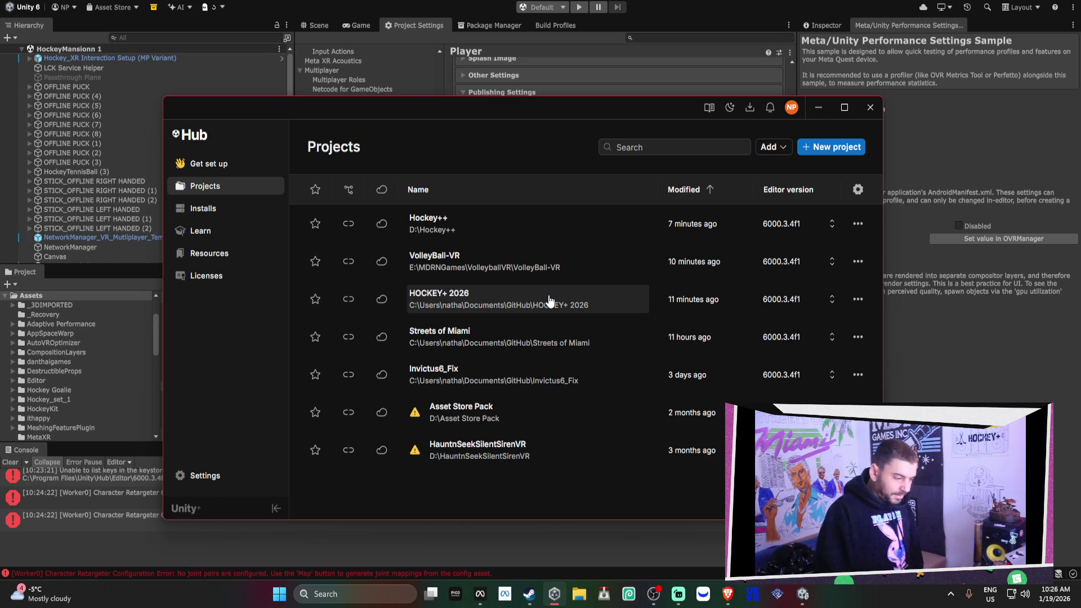
Step: Reconfirm the keystore password in Publishing Settings, then close the Unity editor with Alt+F4
click(492, 224)
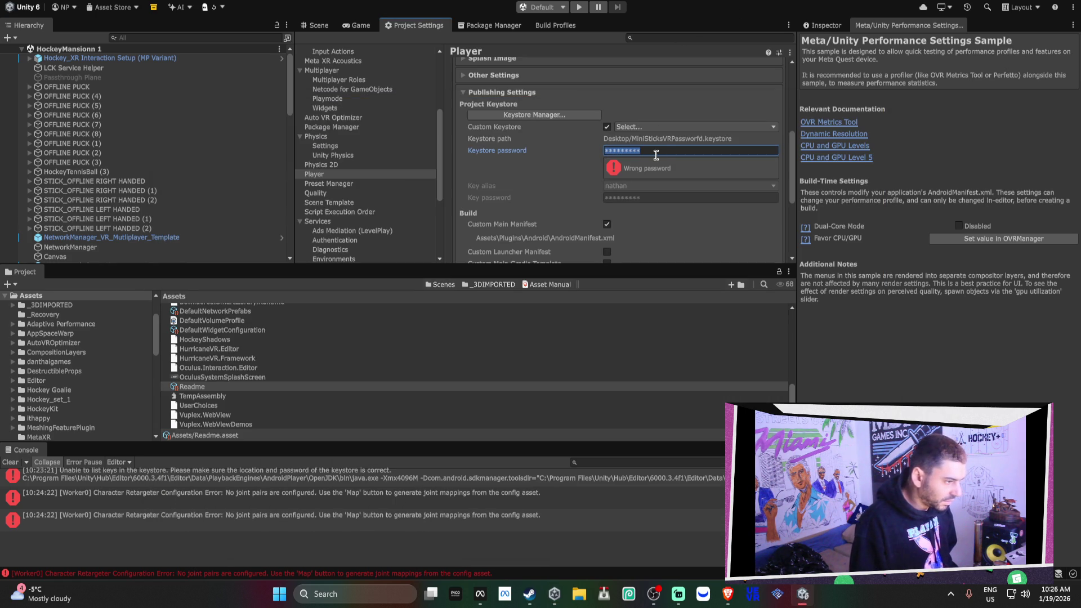
key(Tab)
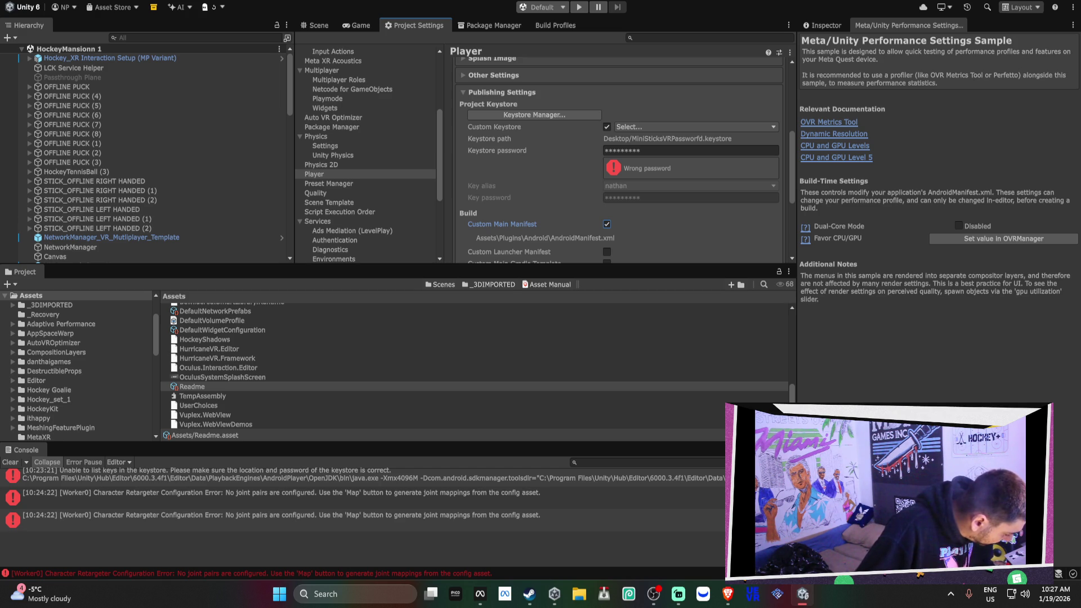
key(alt+F4)
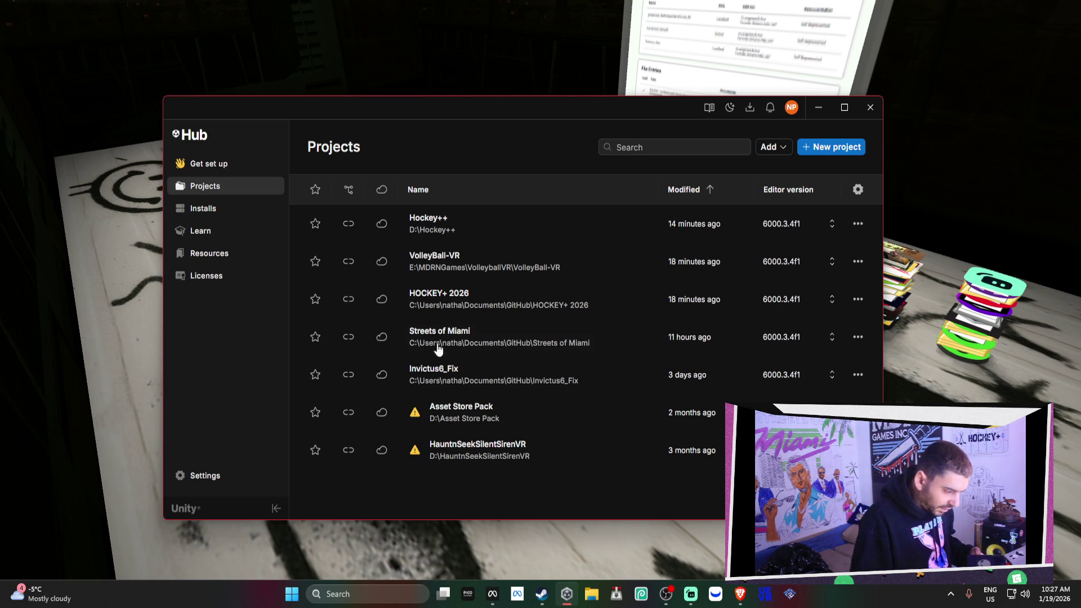
Step: Move, minimize and restore the Unity Hub window, then open HOCKEY+ 2026 from the Projects list
mouse_move(637, 113)
mouse_down()
mouse_move(599, 492)
mouse_move(634, 41)
mouse_move(624, 28)
mouse_up()
click(502, 188)
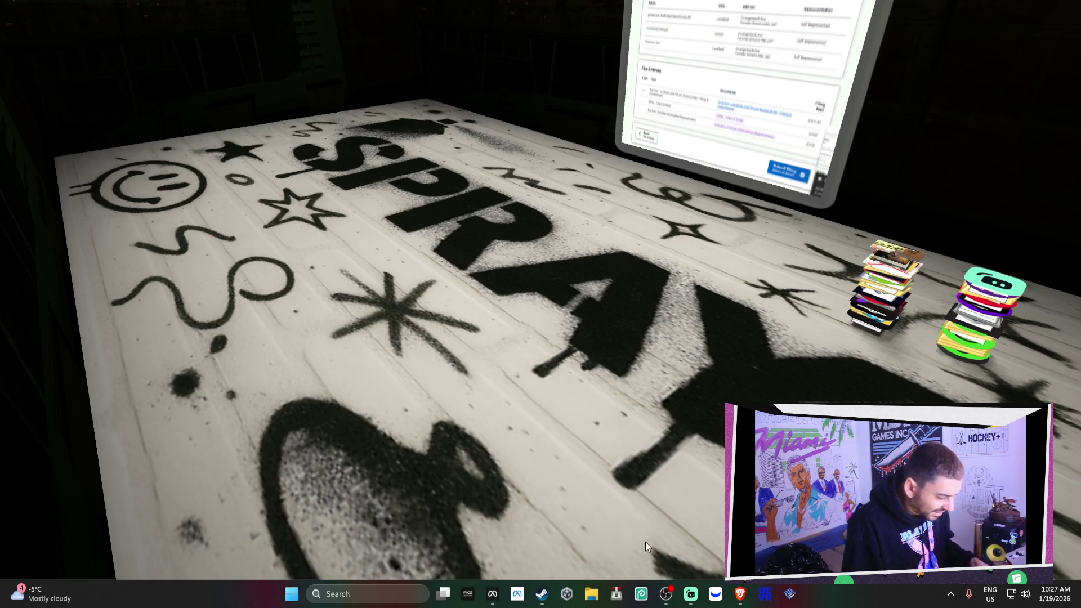
mouse_move(666, 592)
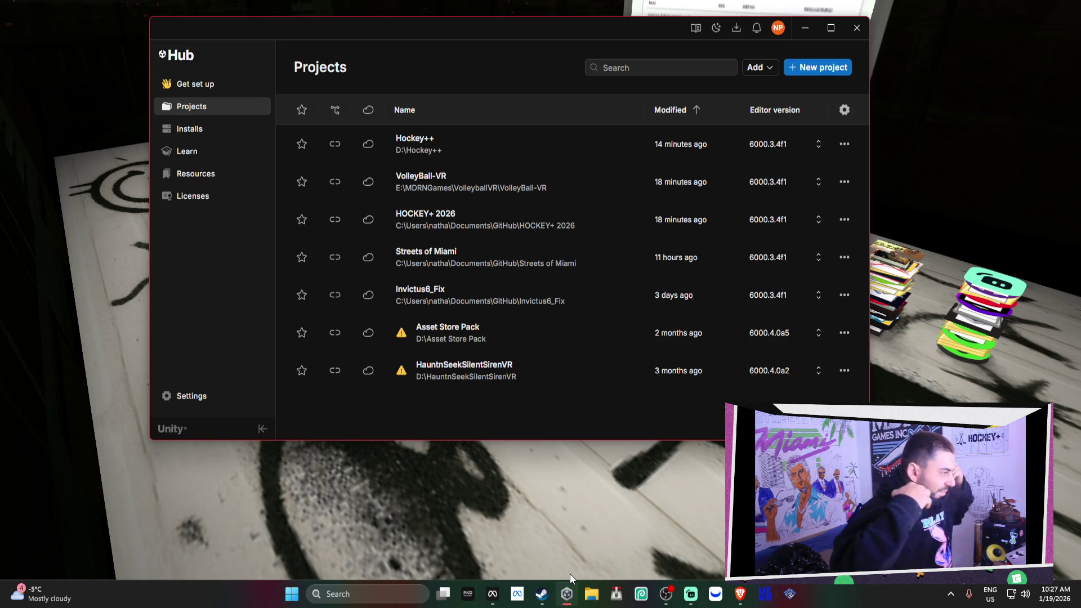
key(Down)
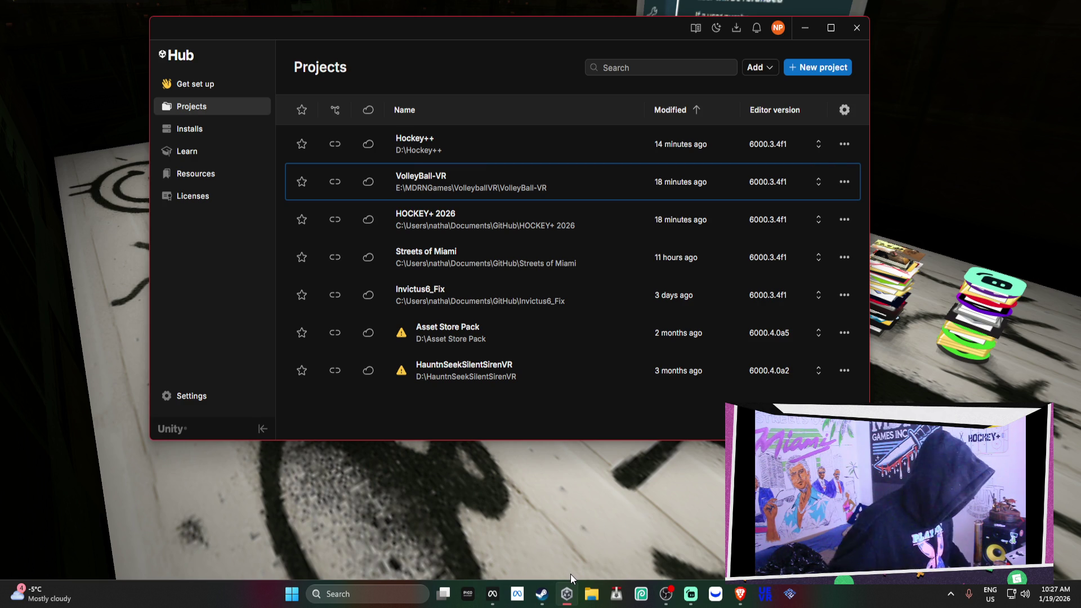
click(479, 177)
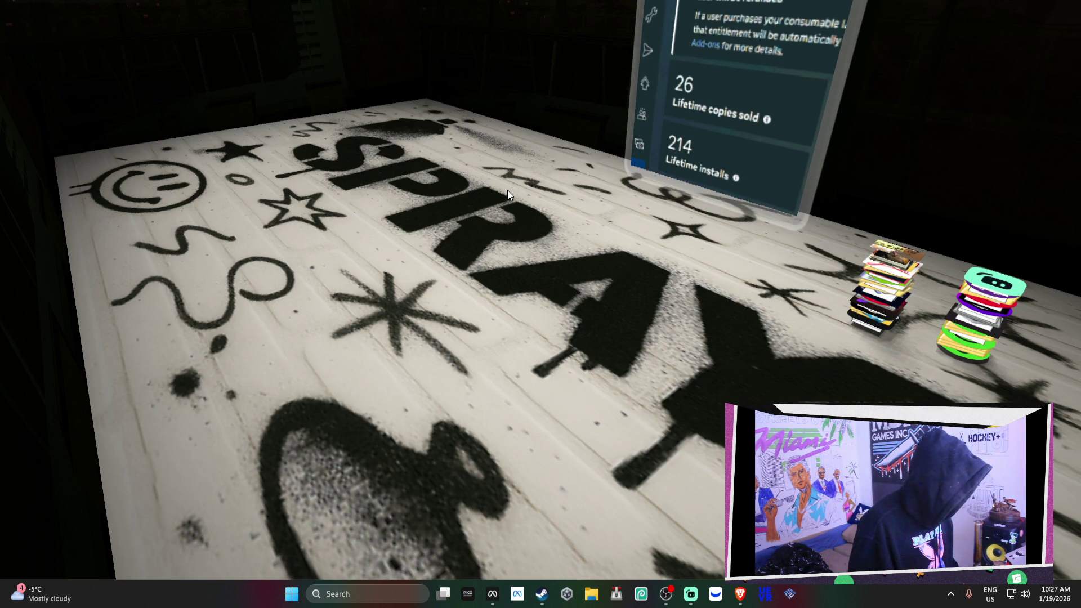
click(573, 593)
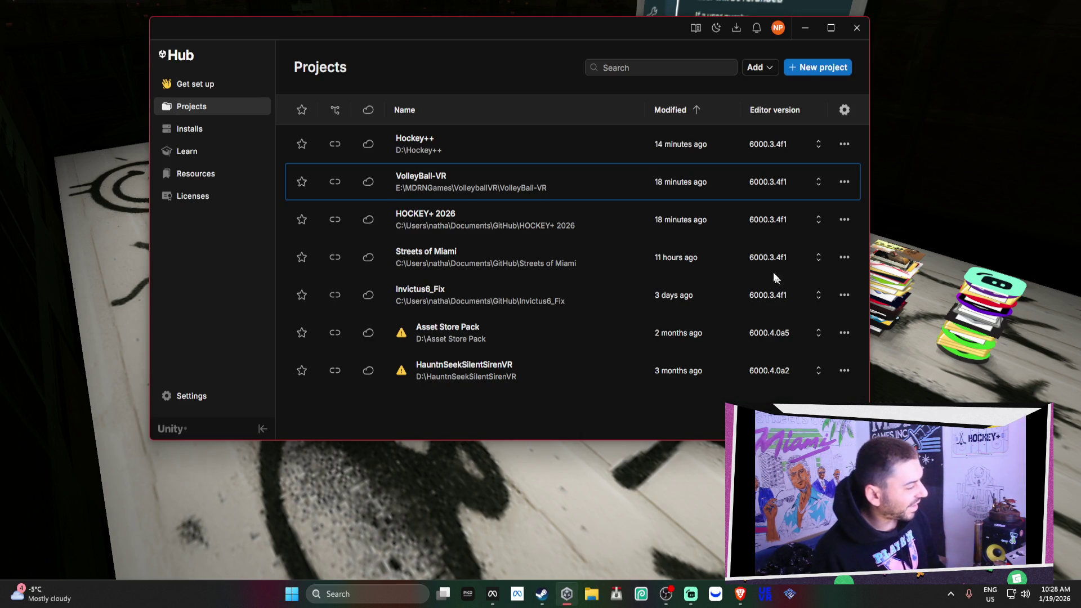
click(460, 223)
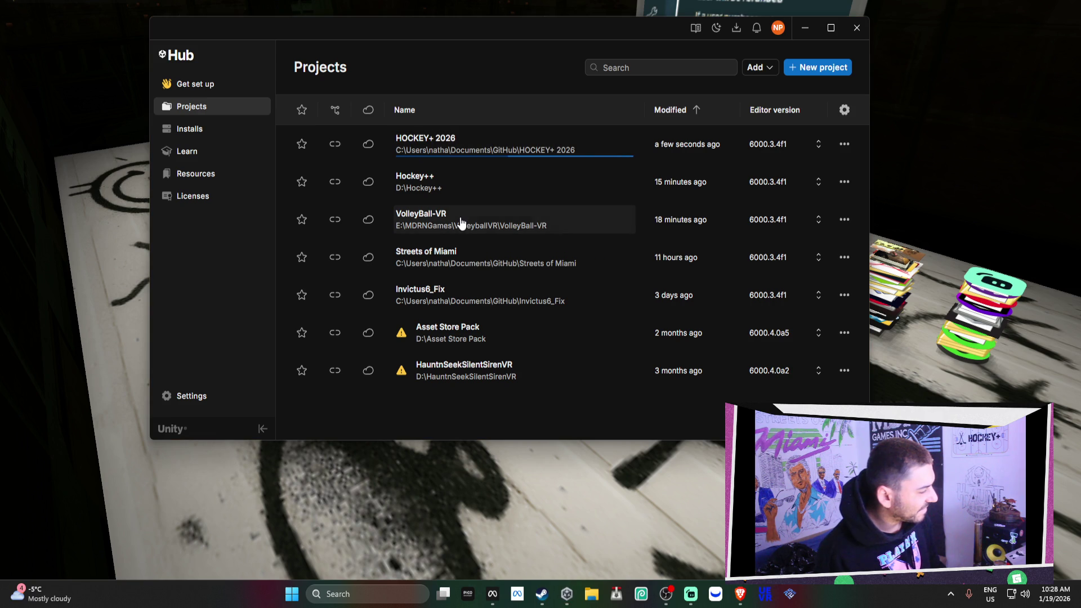